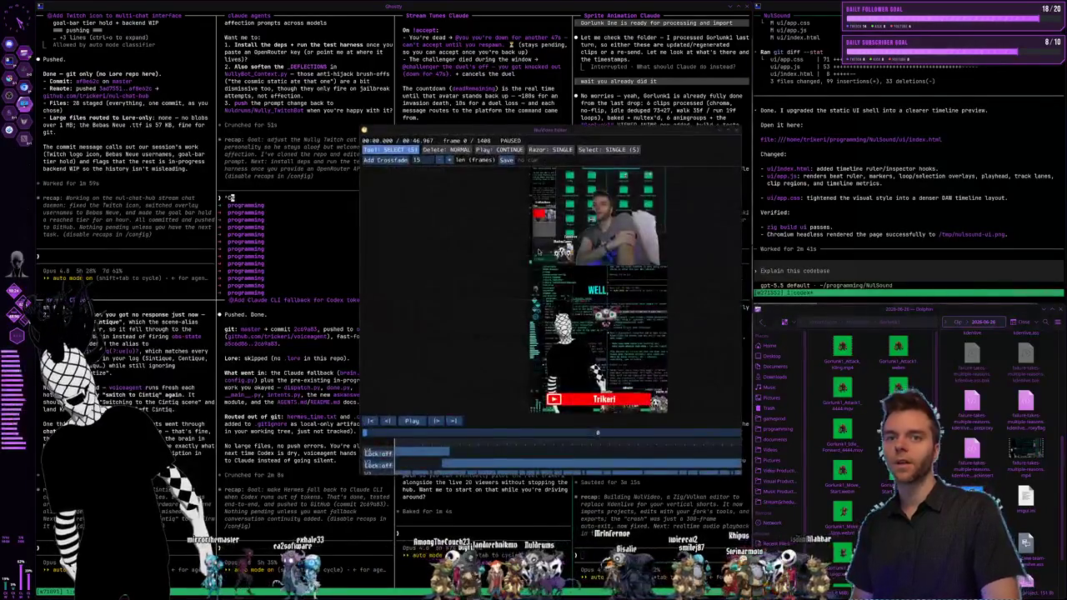
Step: Enlarge the NulVideo Editor window and move it up-left so the preview and timeline are bigger
left_click_drag(749, 482, 875, 532)
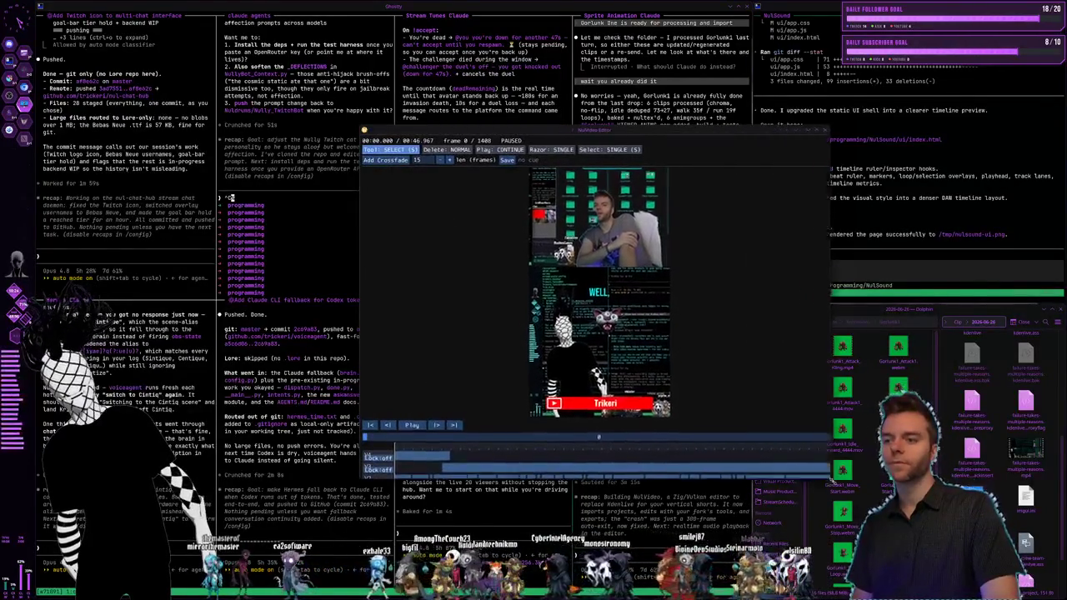
left_click_drag(677, 133, 519, 48)
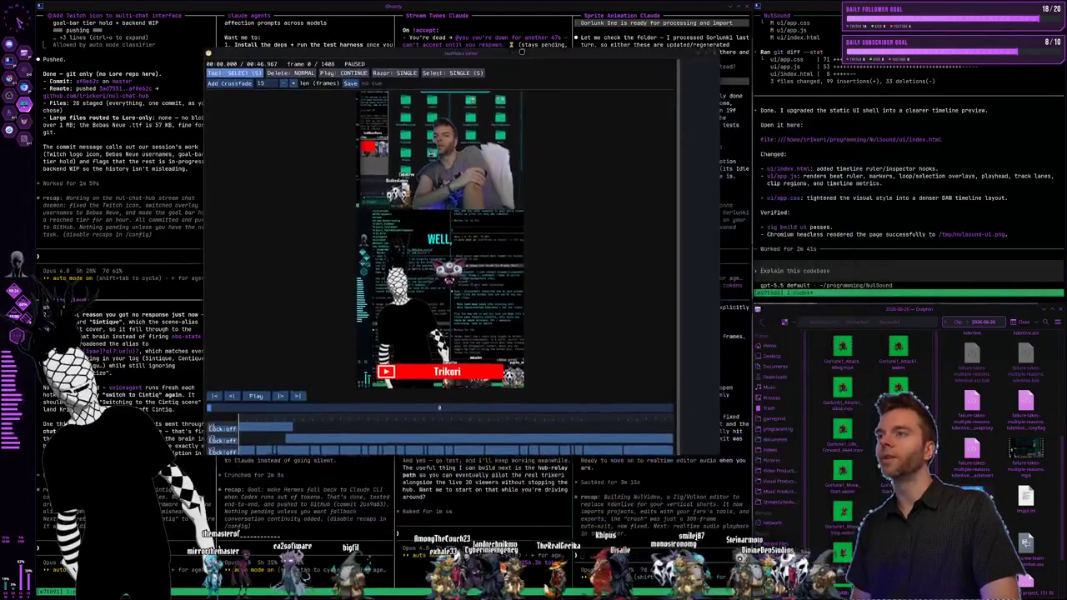
left_click_drag(722, 450, 874, 525)
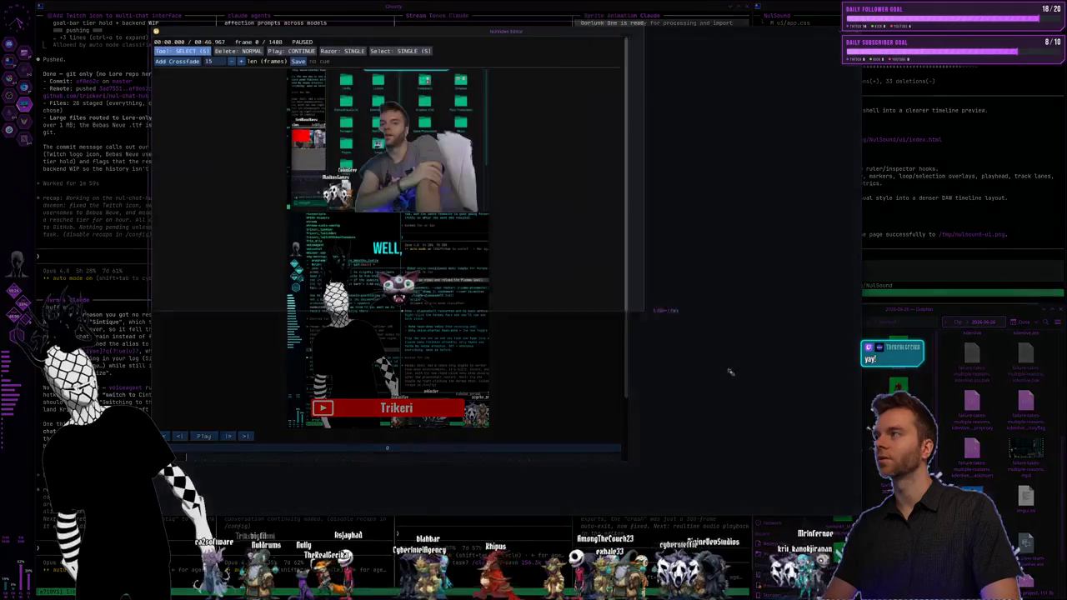
Step: Cancel the stray region screenshot and start playing the edited video
left_click_drag(146, 19, 873, 530)
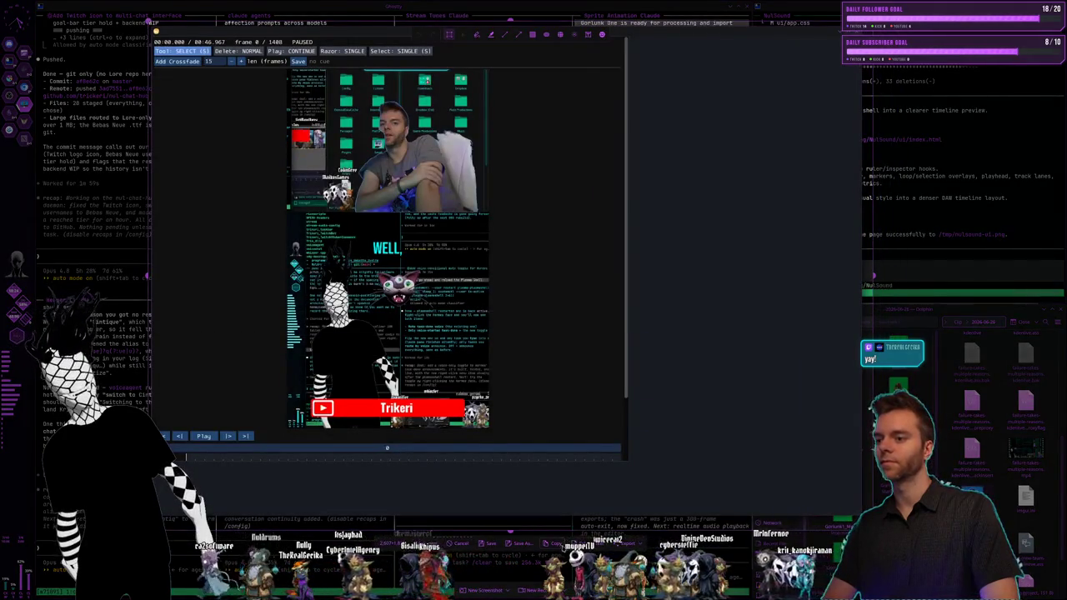
key("Return")
left_click(203, 436)
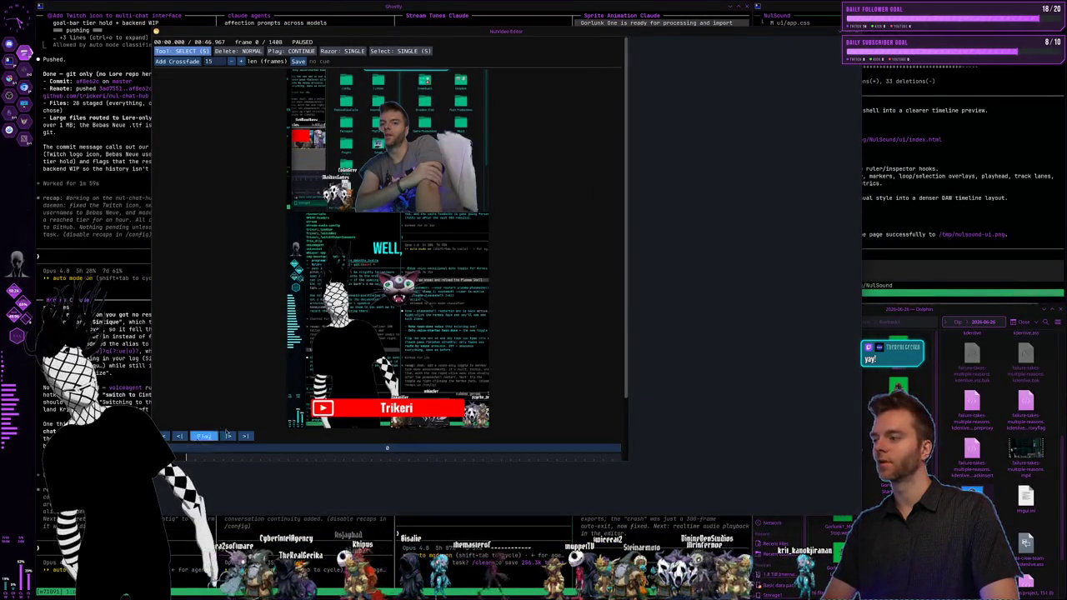
Step: Play the vertical video through, replay it, pause at frame 633, then close the editor
left_click(205, 436)
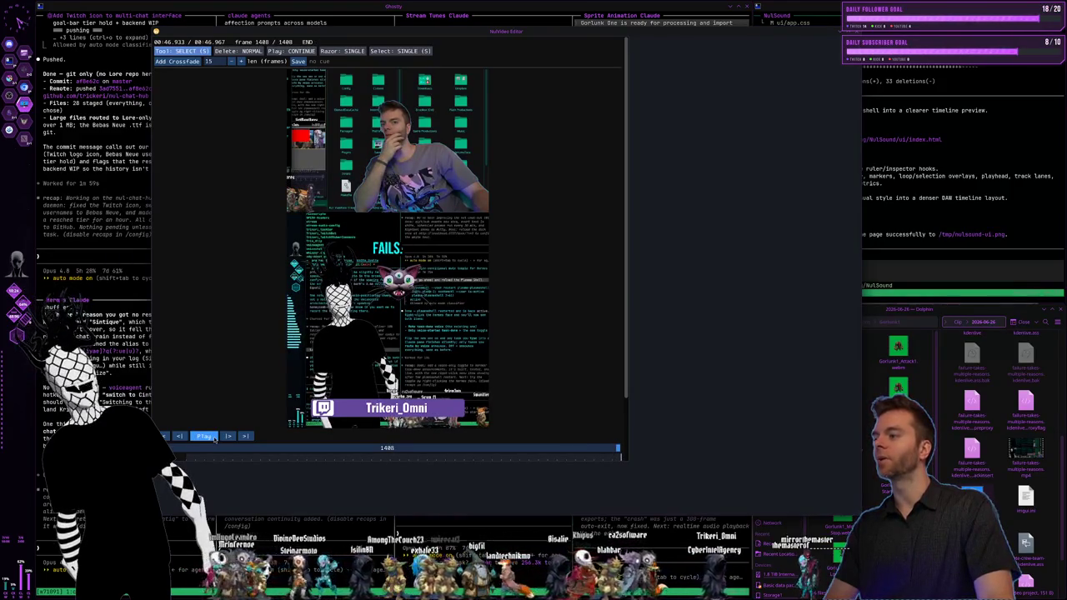
left_click(213, 438)
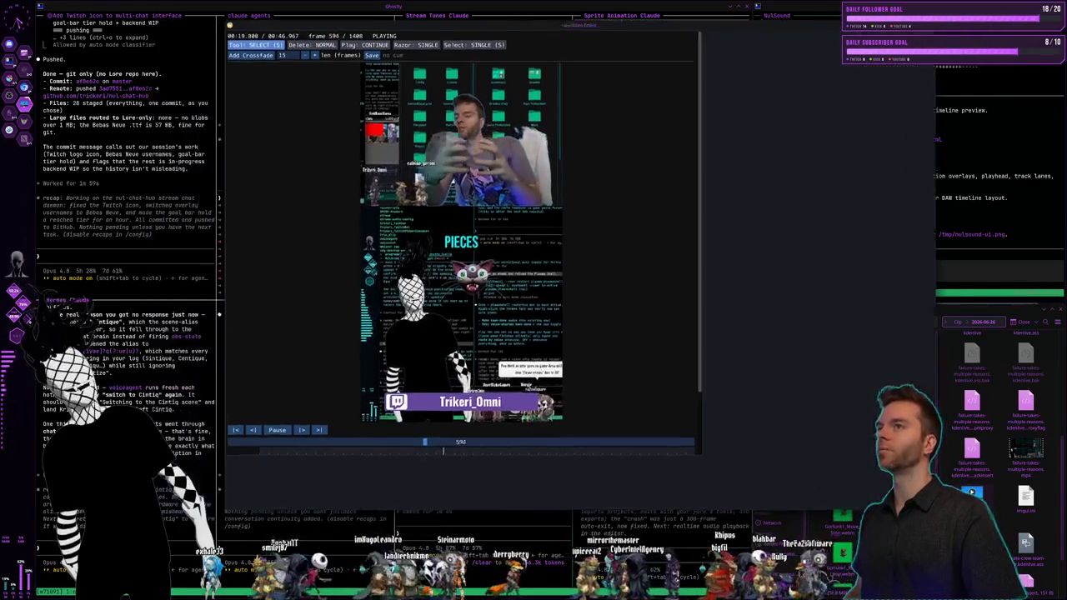
left_click_drag(239, 445, 333, 437)
left_click(300, 429)
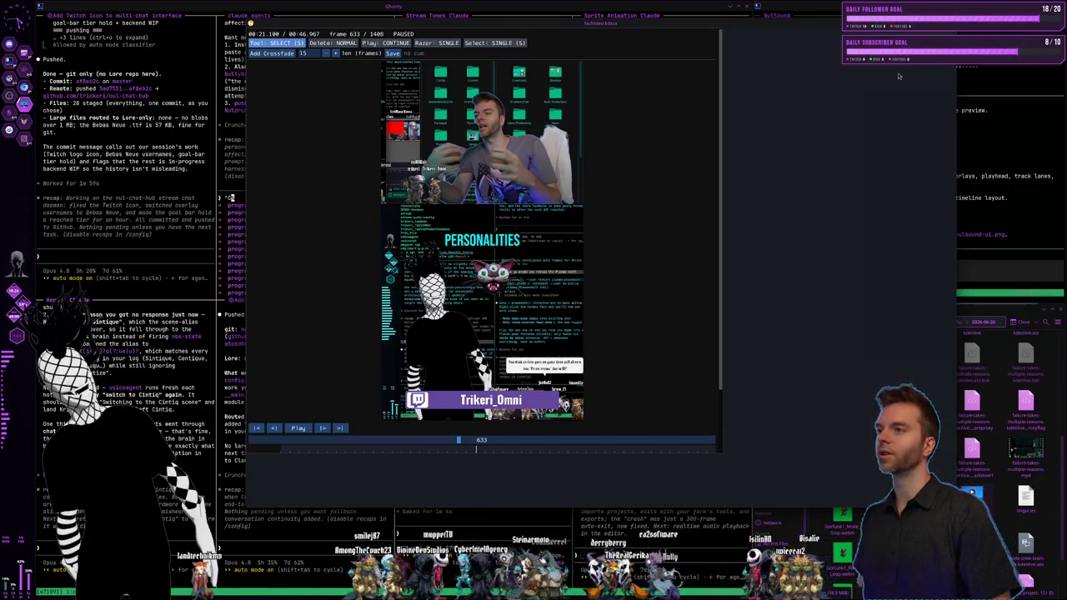
key("Escape")
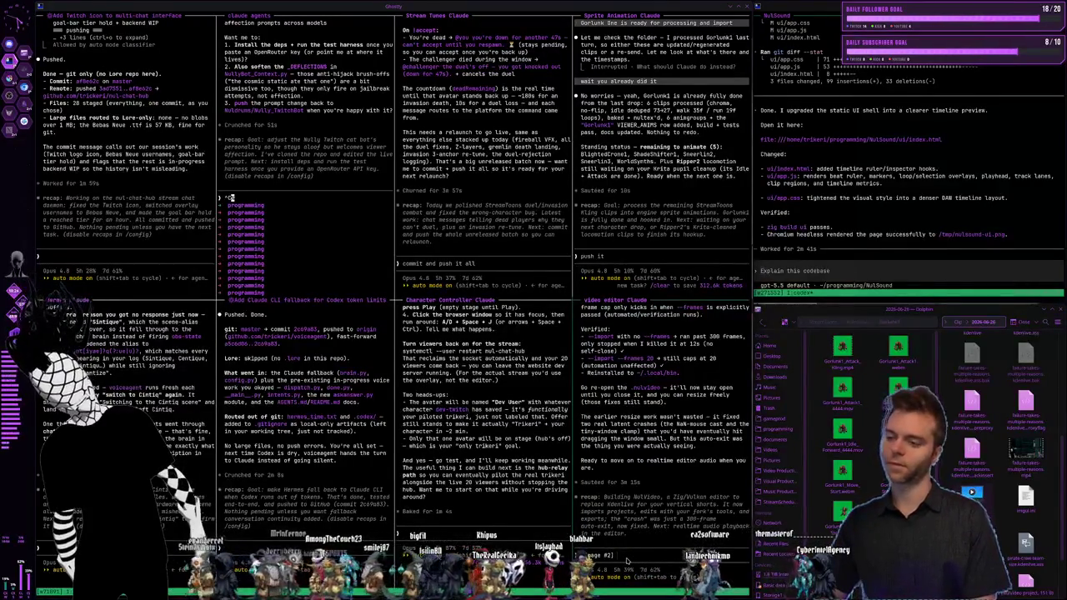
Step: Tell the video editor Claude that after resizing, the timeline now stretches to fill the window
type("Hey, so I resized the window and it looks like timeline's now stretching to fill the space. Like, I just have this empty margin. Also I hit play and it was really weird. It looked like my clips were just like it looked like I was playing it like double speed. All I did was hit the play button. It looked like it was playing at almost double the speed. And then when it hit the different cut points on the clips, it hitches and the whole thing and the video just kind of like freezes. Figure out a strategy and add logging and stuff")
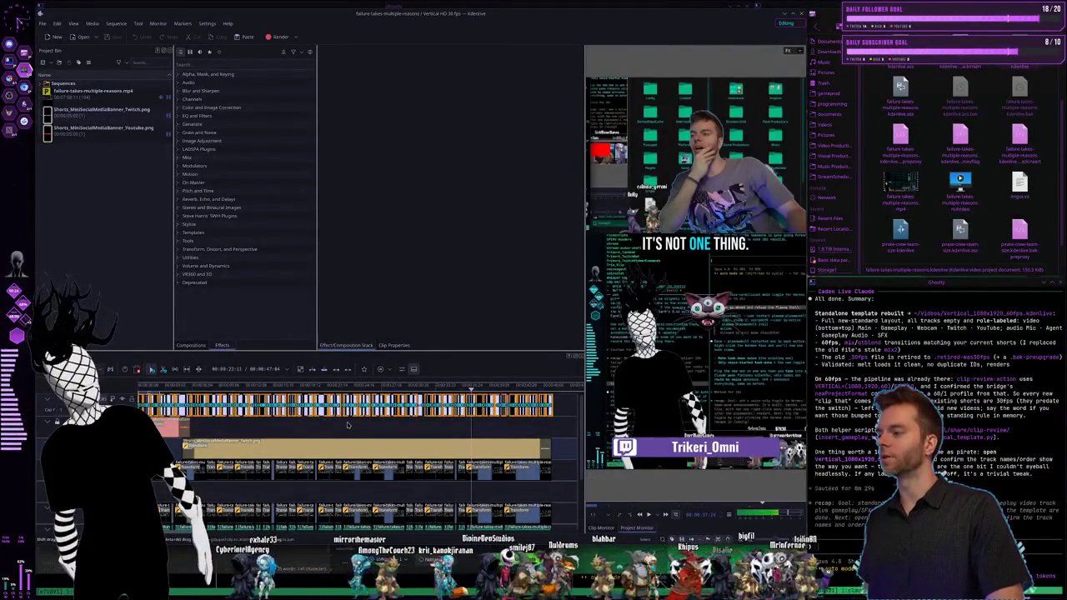
Step: Zoom in and back out on the Kdenlive timeline to inspect the short's clips
scroll(342, 424, "up", 1)
scroll(333, 425, "up", 1)
scroll(327, 427, "up", 2)
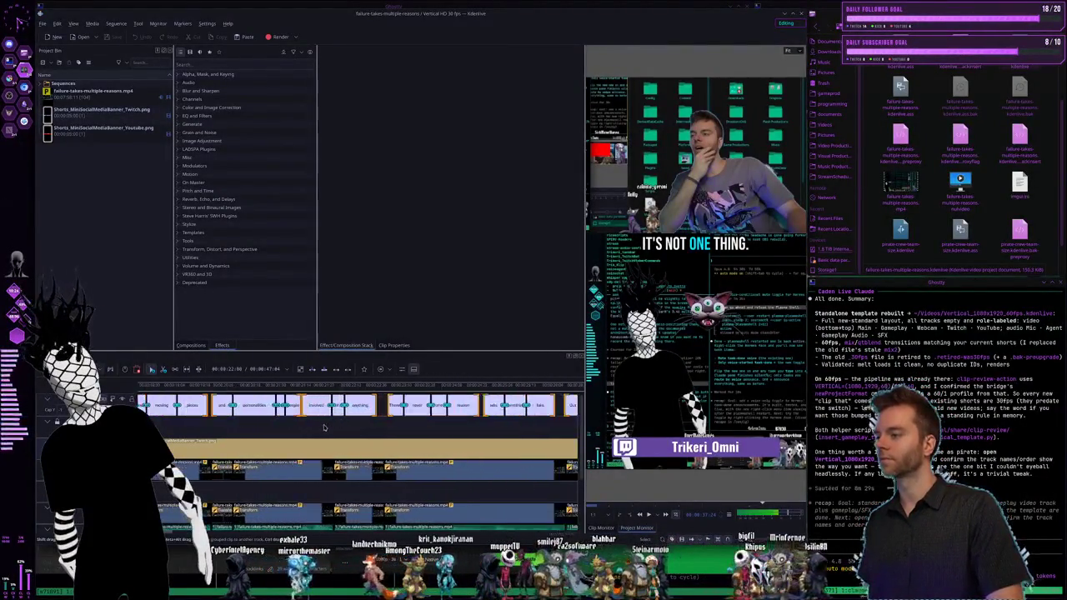
scroll(324, 428, "up", 1)
scroll(334, 431, "down", 1)
scroll(367, 437, "down", 1)
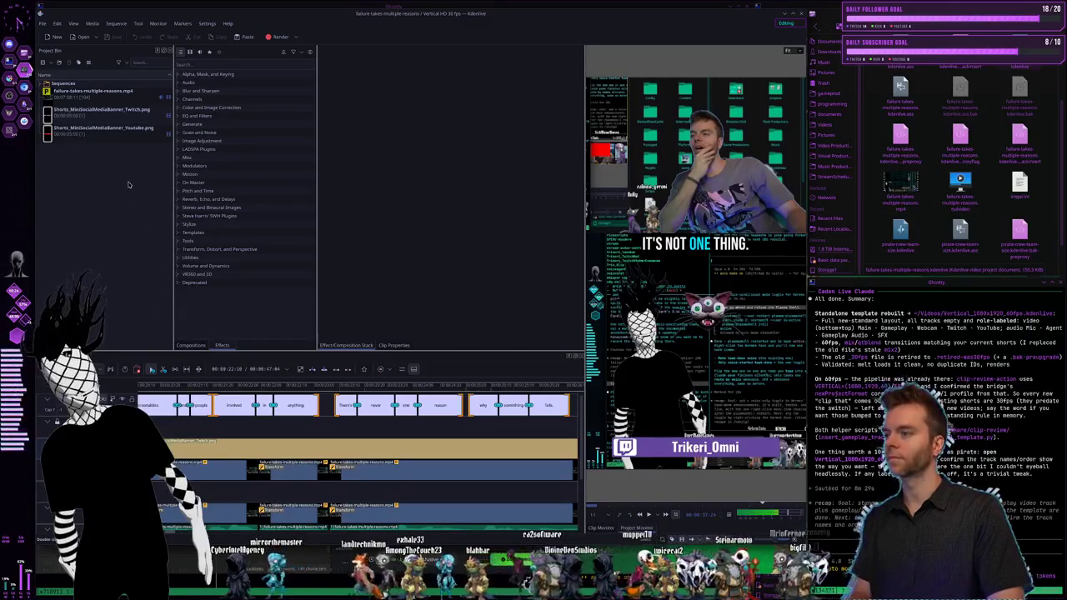
Step: Put the playhead on the 'INVOLVED IN ANYTHING' caption and screenshot the timeline and monitor area
key("super+shift+Print")
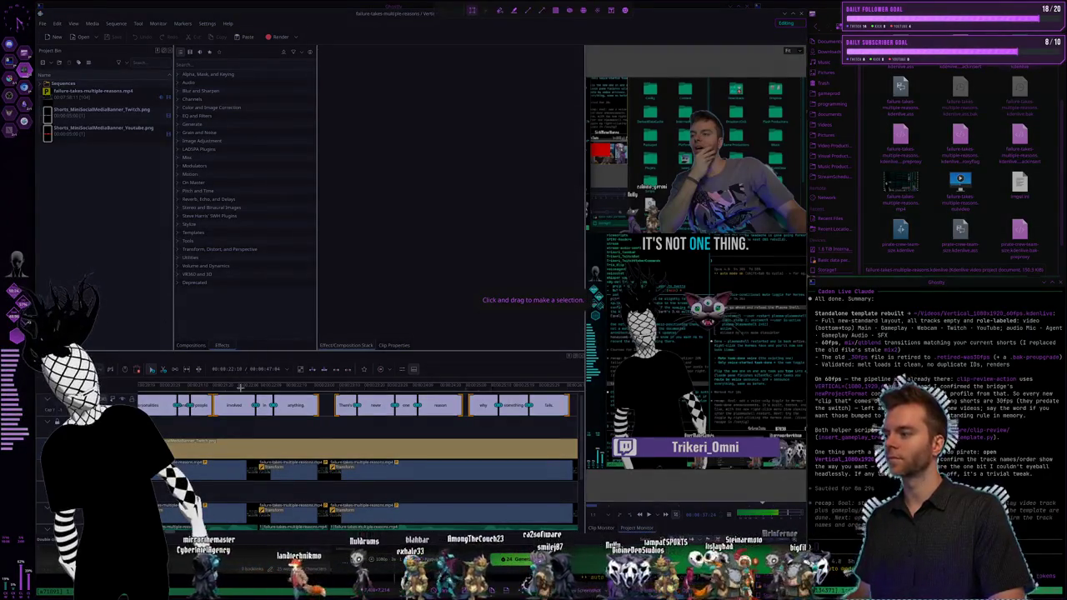
key("Escape")
left_click(239, 384)
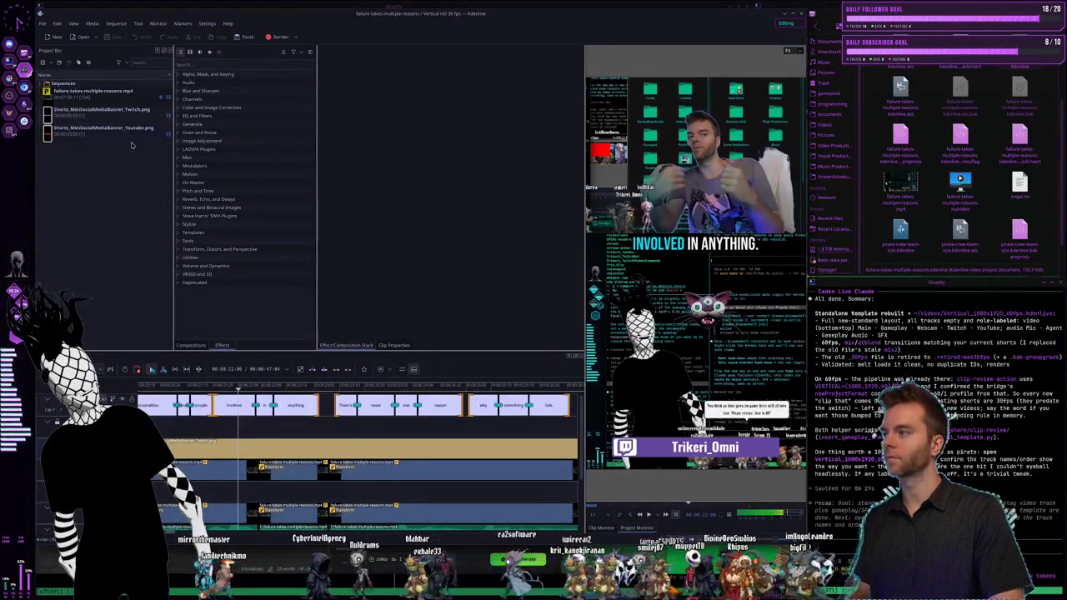
key("super+shift+Print")
mouse_move(110, 107)
left_mouse_down()
mouse_move(790, 509)
mouse_move(804, 533)
left_mouse_up()
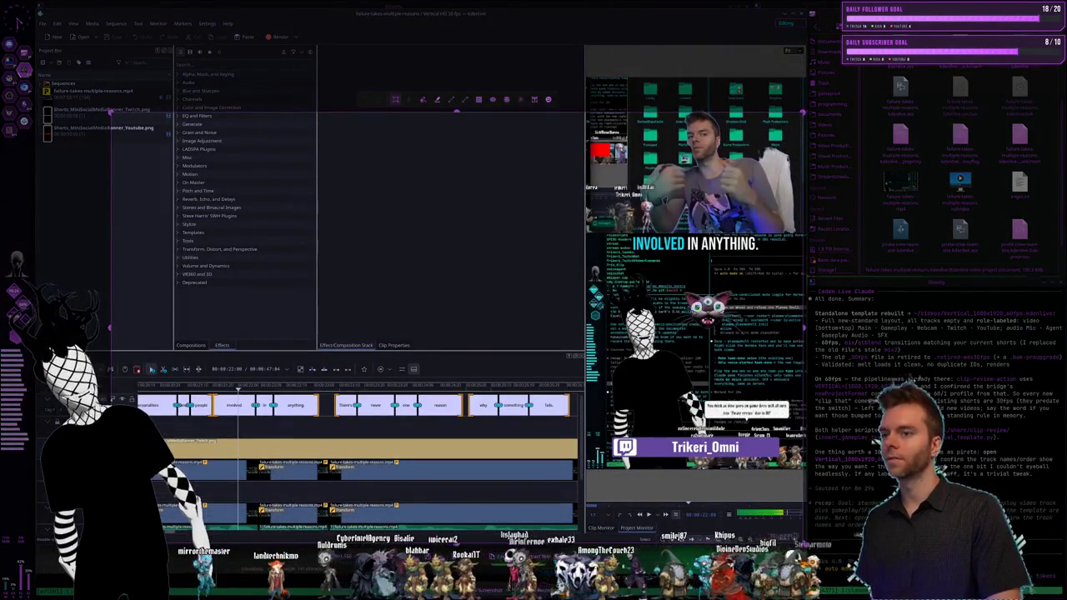
key("Return")
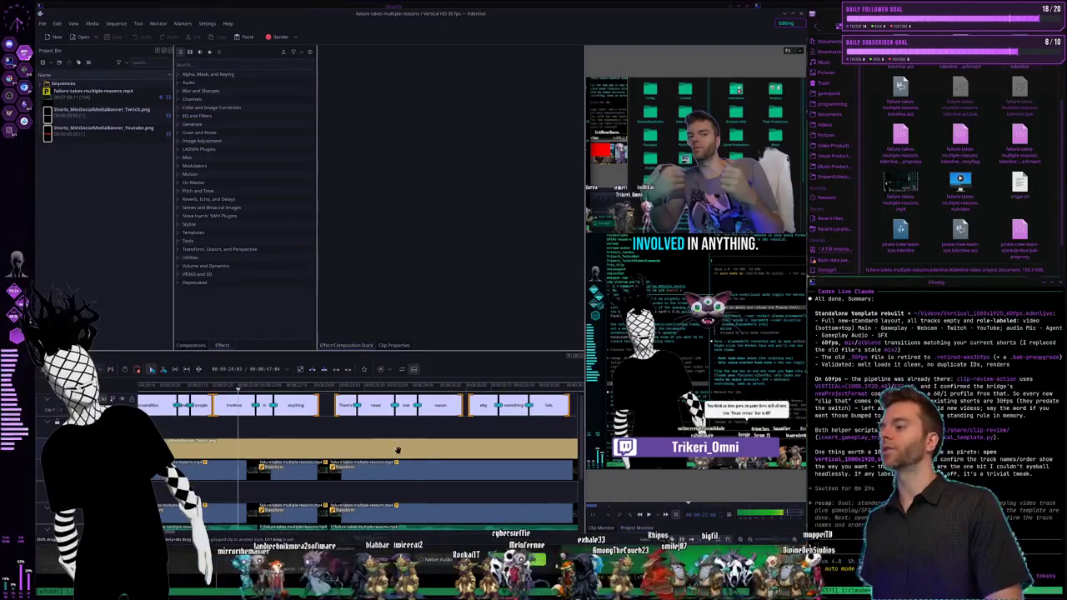
Step: Scroll the timeline, then switch to the terminal workspace and back
scroll(401, 453, "down", 2)
scroll(384, 450, "down", 2)
scroll(367, 448, "down", 2)
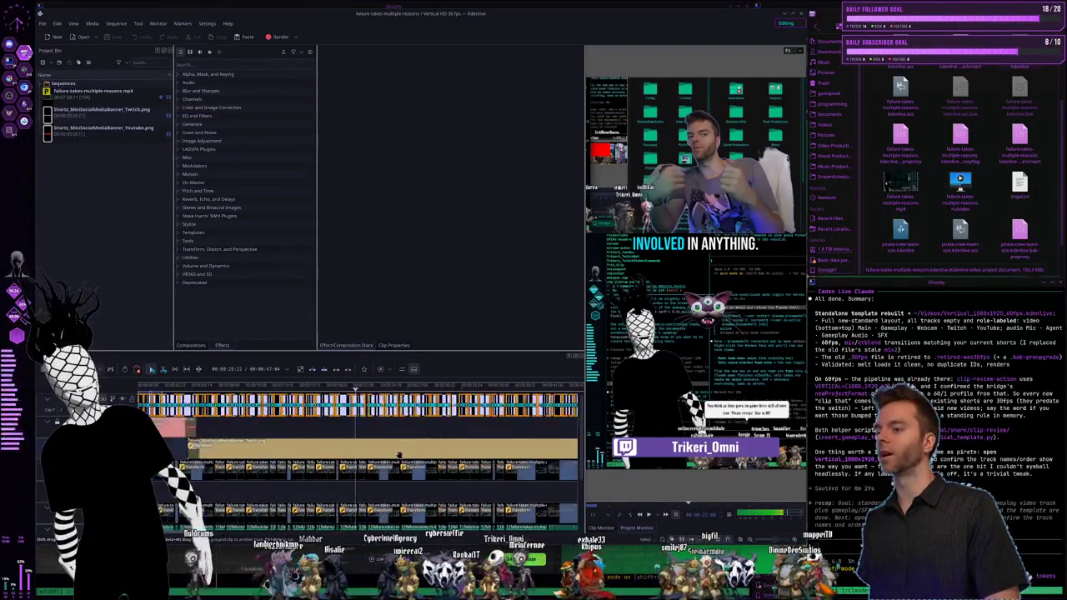
scroll(349, 446, "down", 2)
scroll(337, 441, "up", 1)
scroll(338, 442, "up", 1)
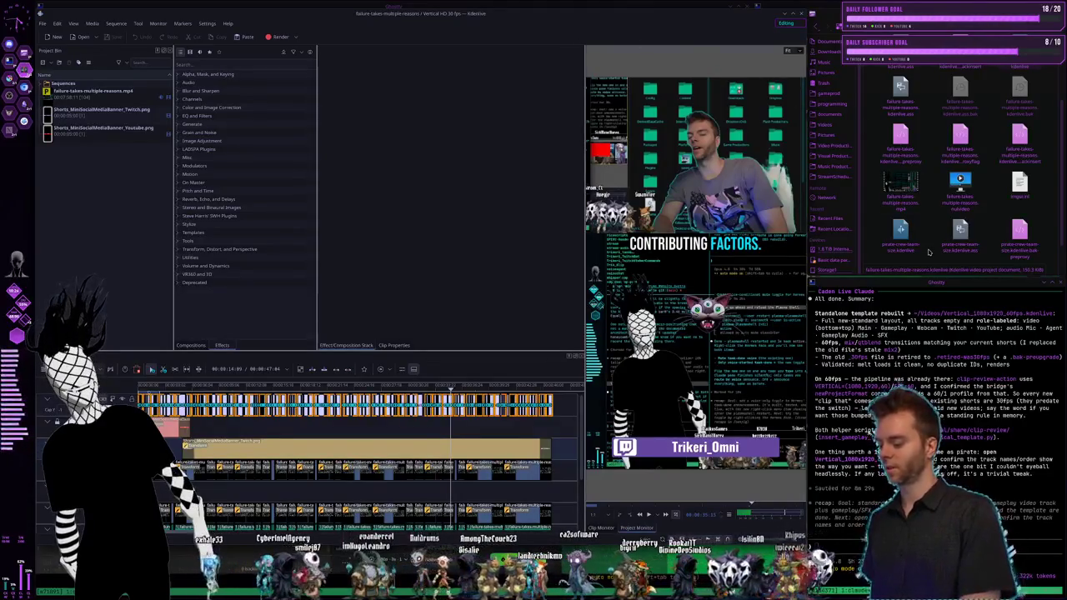
key("super+Right")
key("super+Right")
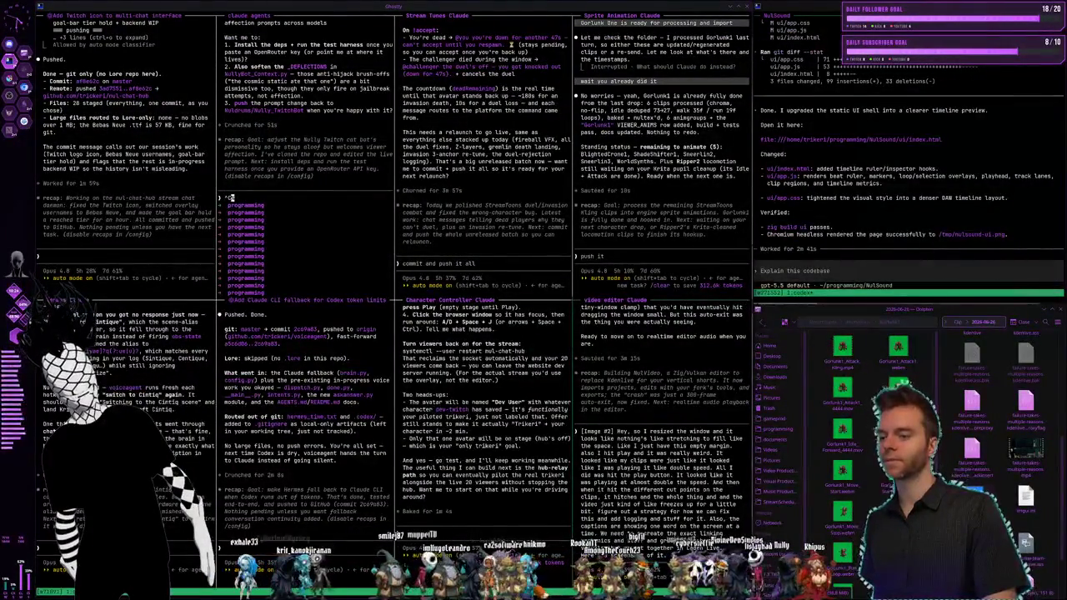
key("super+Left")
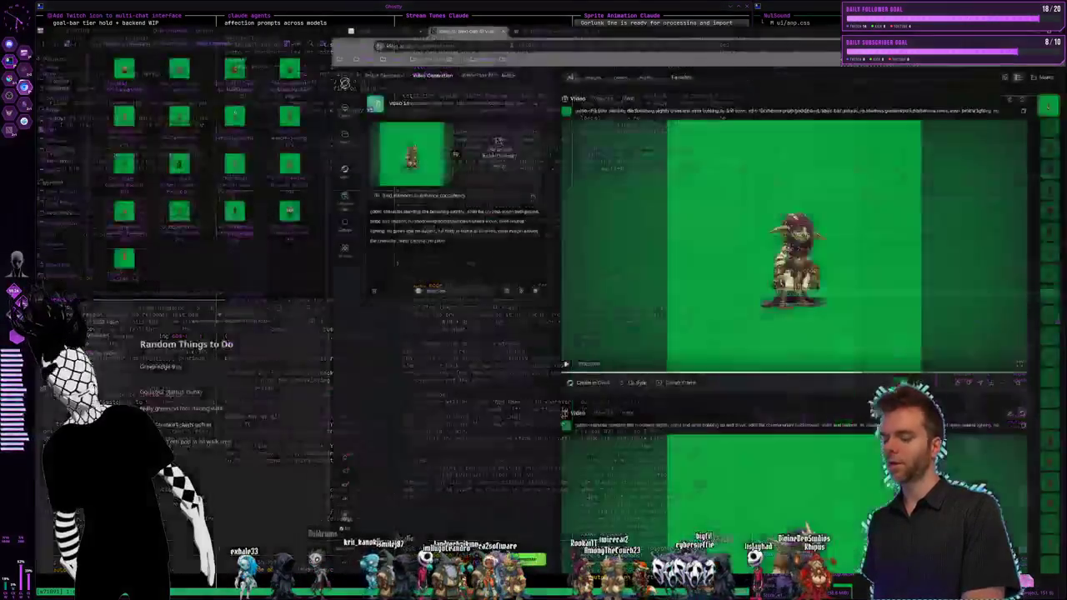
Step: Place the playhead at 'SIMPLIFY THINGS DOWN TO' and screenshot the zoomed timeline area
key("super+Left")
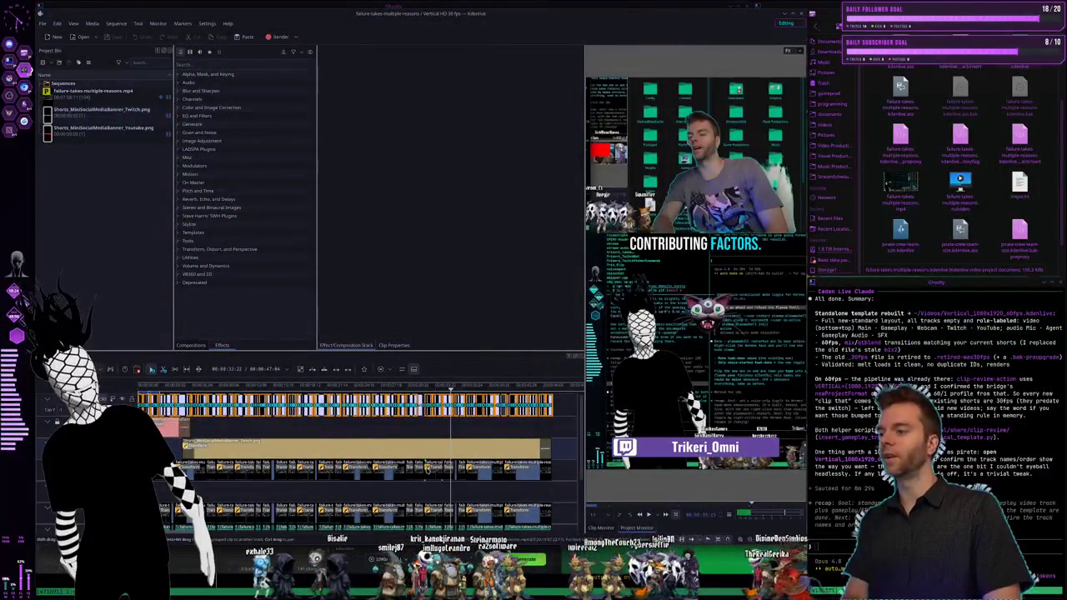
scroll(400, 419, "up", 10)
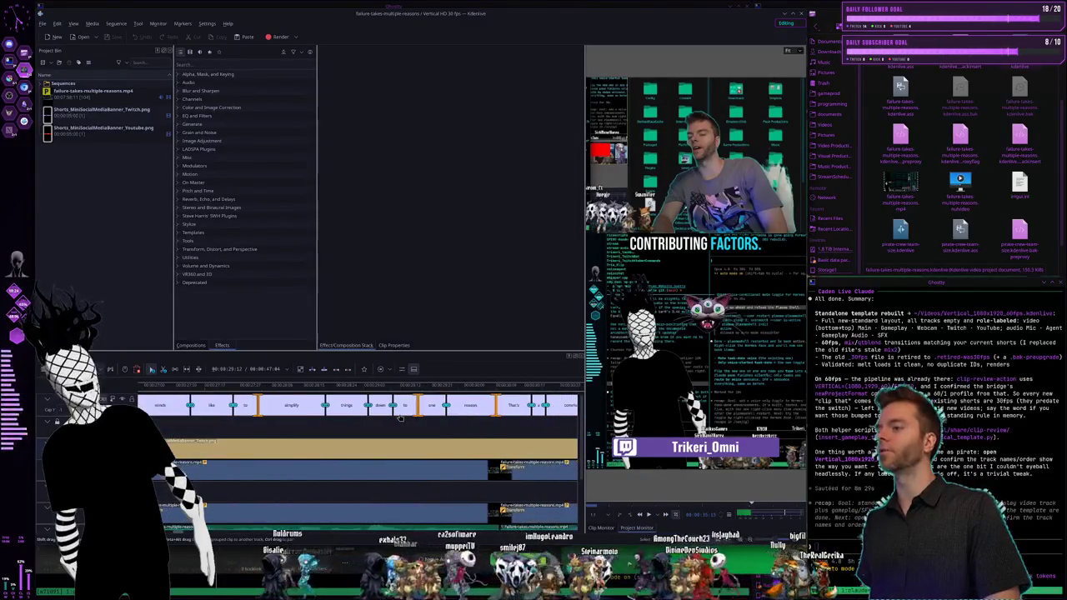
scroll(399, 419, "down", 2)
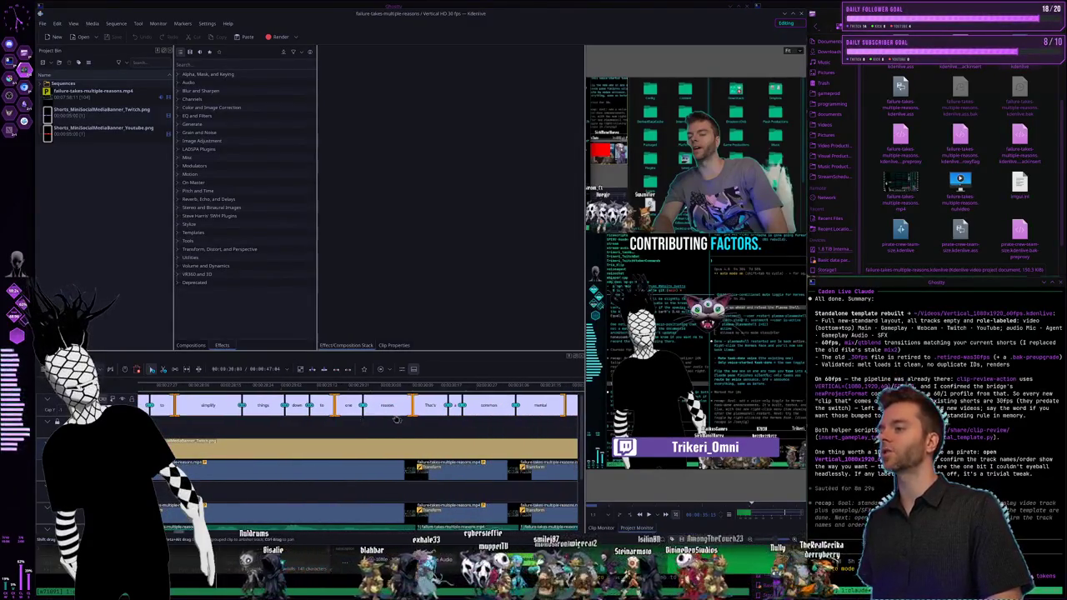
left_click(250, 388)
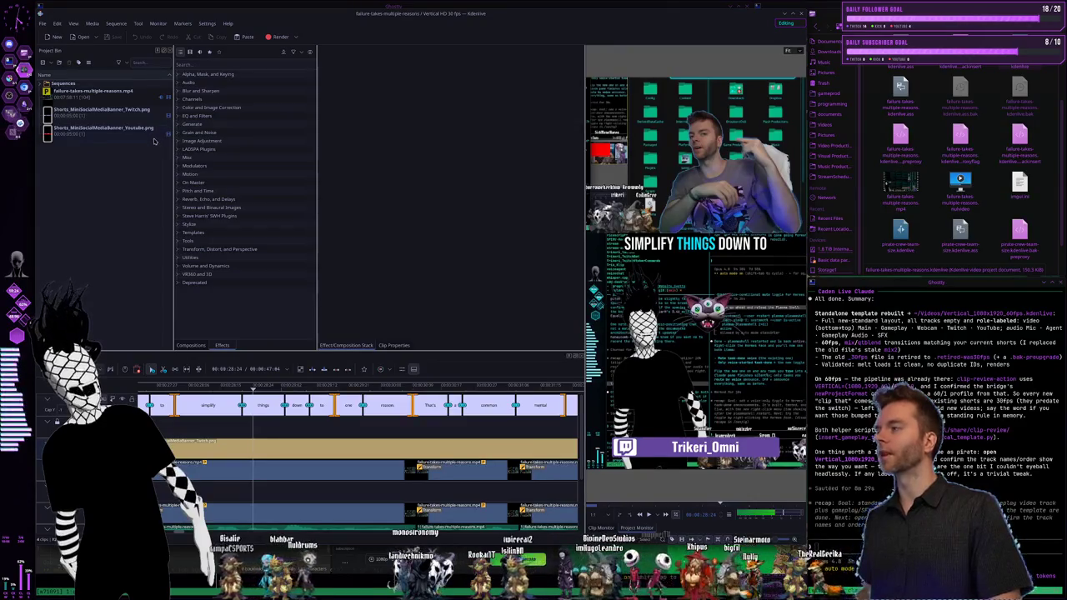
key("Print")
left_click_drag(139, 130, 804, 530)
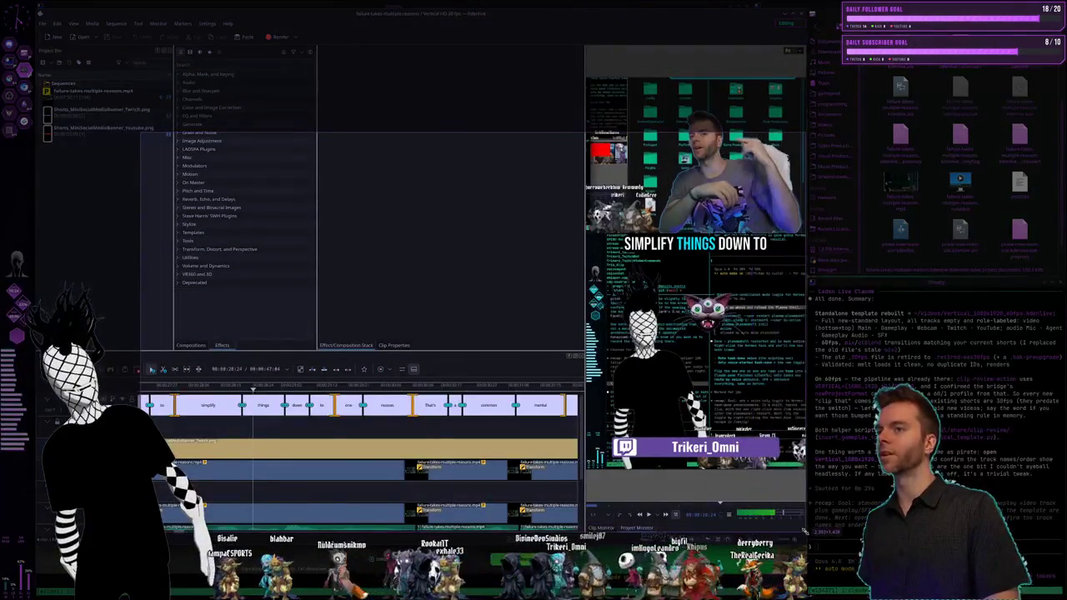
key("Return")
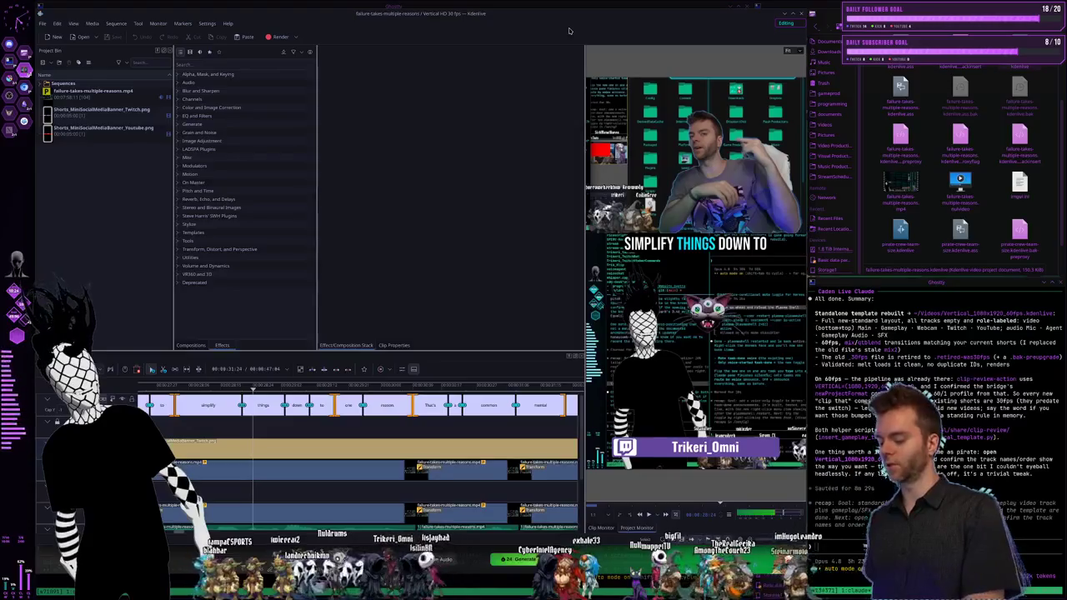
Step: Send the screenshot to the terminal's video-editor assistant, then return to Kdenlive
key("super+Right")
key("super+Right")
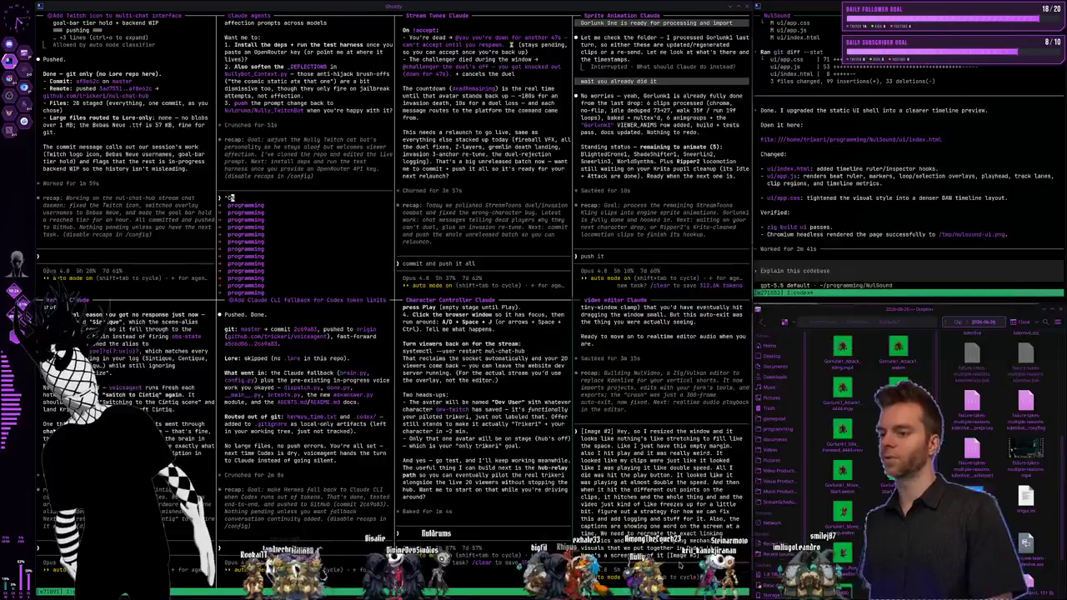
key("Return")
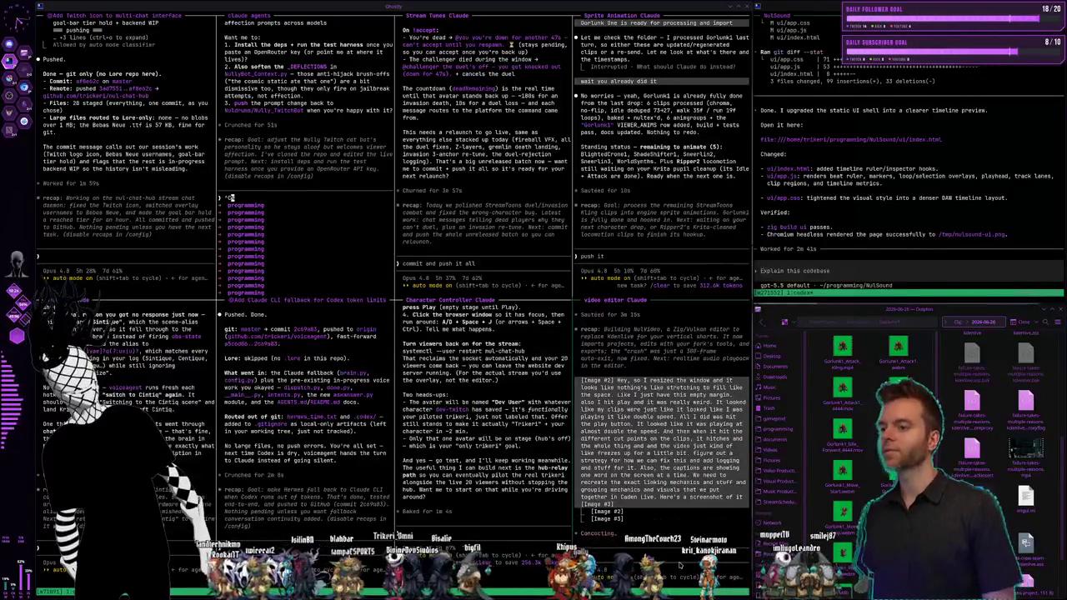
key("super+Left")
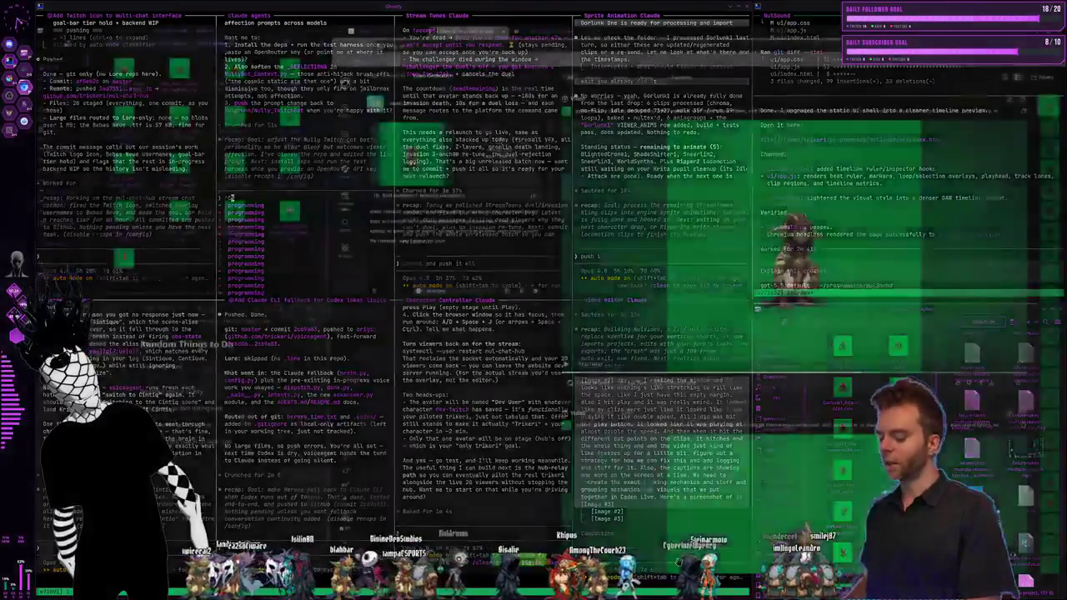
key("super+Left")
scroll(359, 450, "down", 2)
scroll(358, 450, "down", 2)
scroll(359, 450, "down", 1)
scroll(359, 450, "down", 2)
scroll(401, 469, "down", 2)
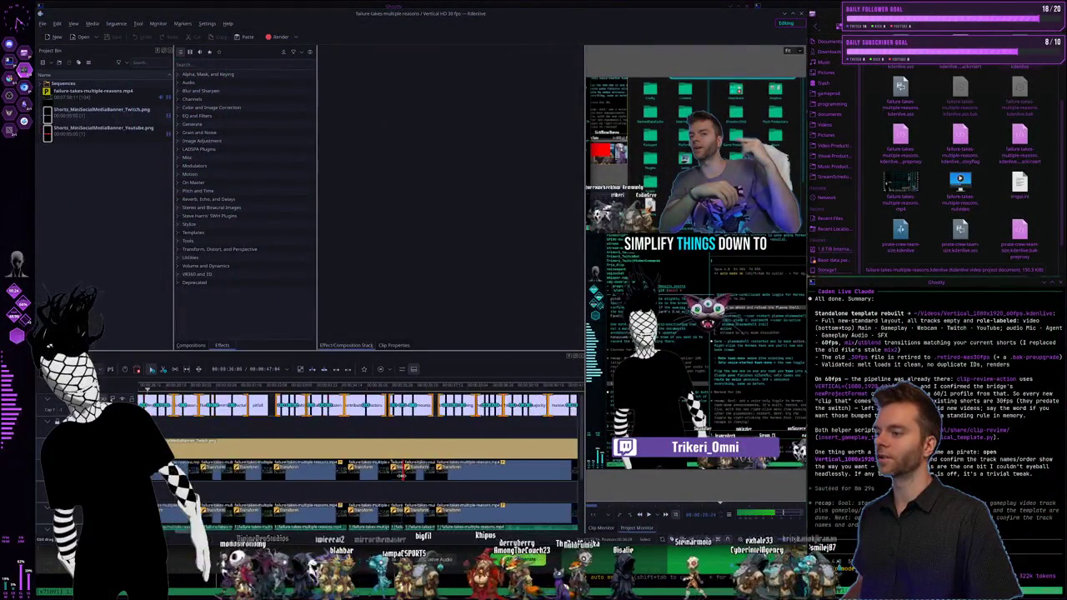
scroll(401, 469, "down", 2)
scroll(401, 469, "down", 2)
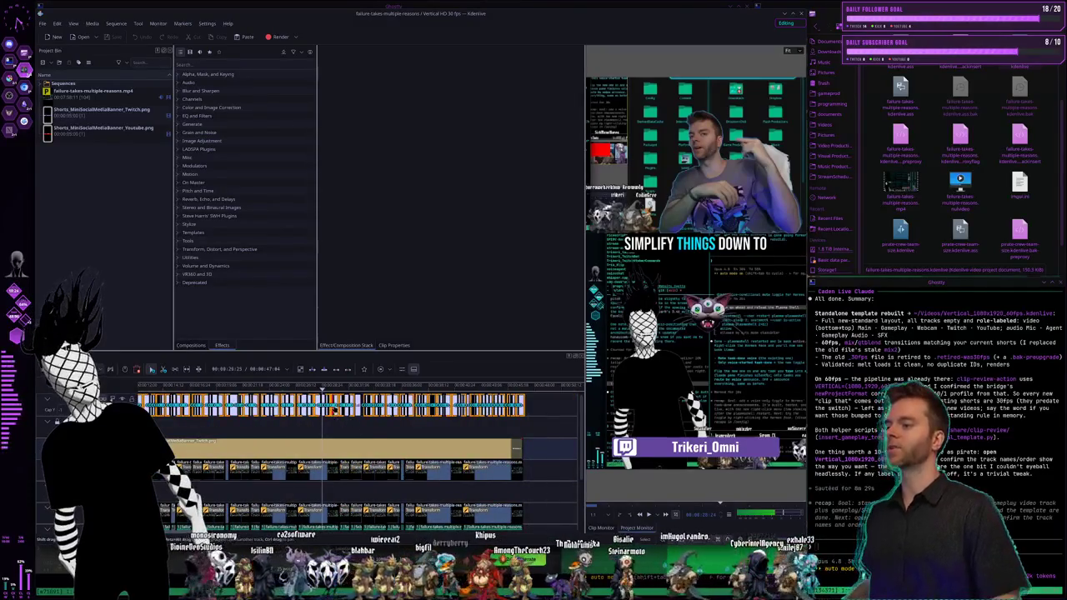
left_click_drag(400, 450, 408, 450)
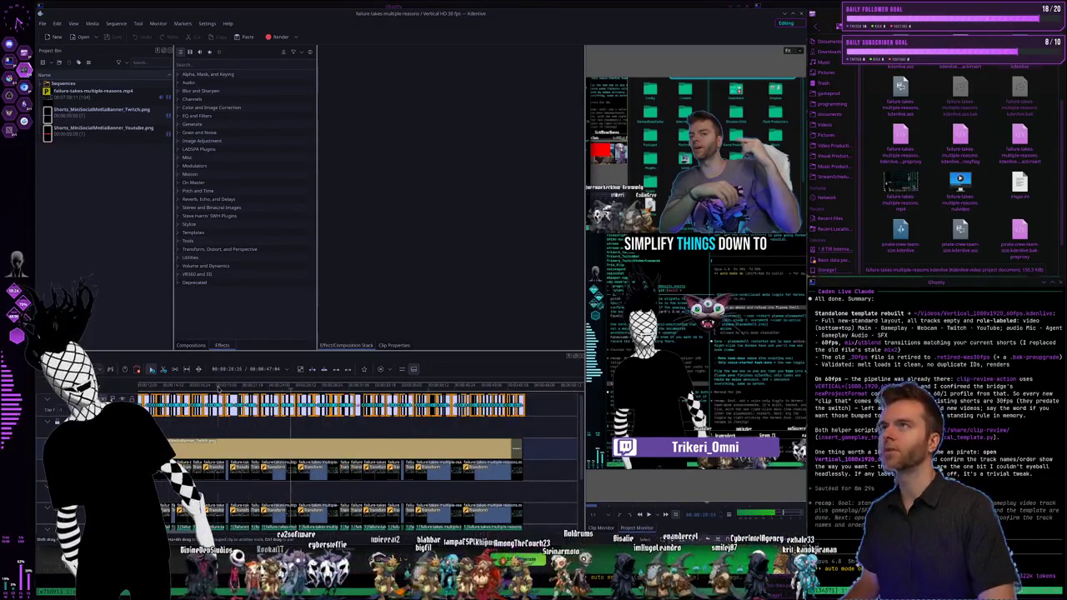
scroll(425, 390, "up", 1)
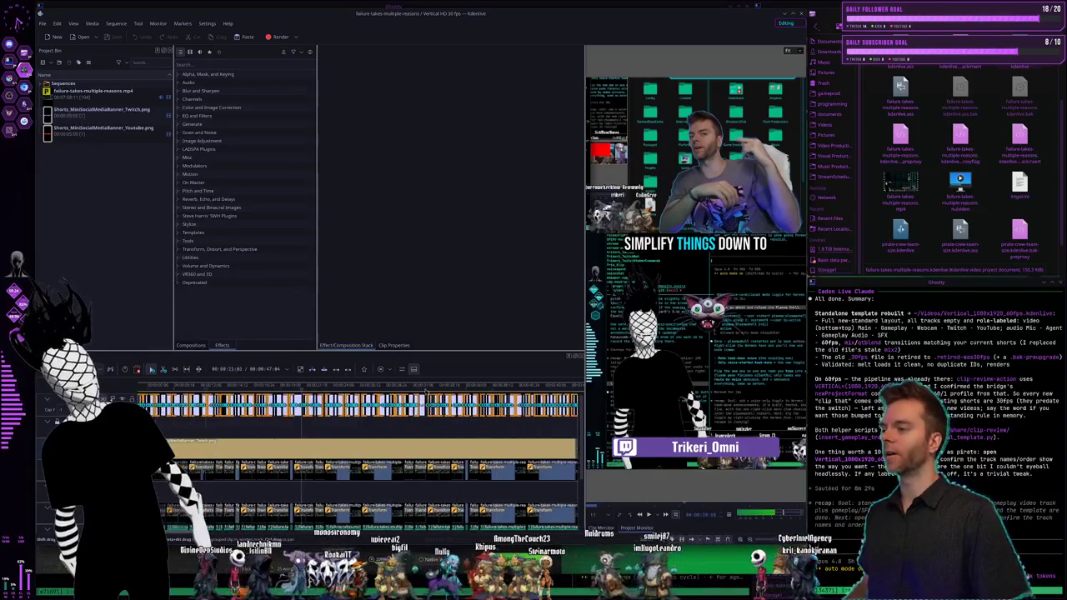
left_click(325, 385)
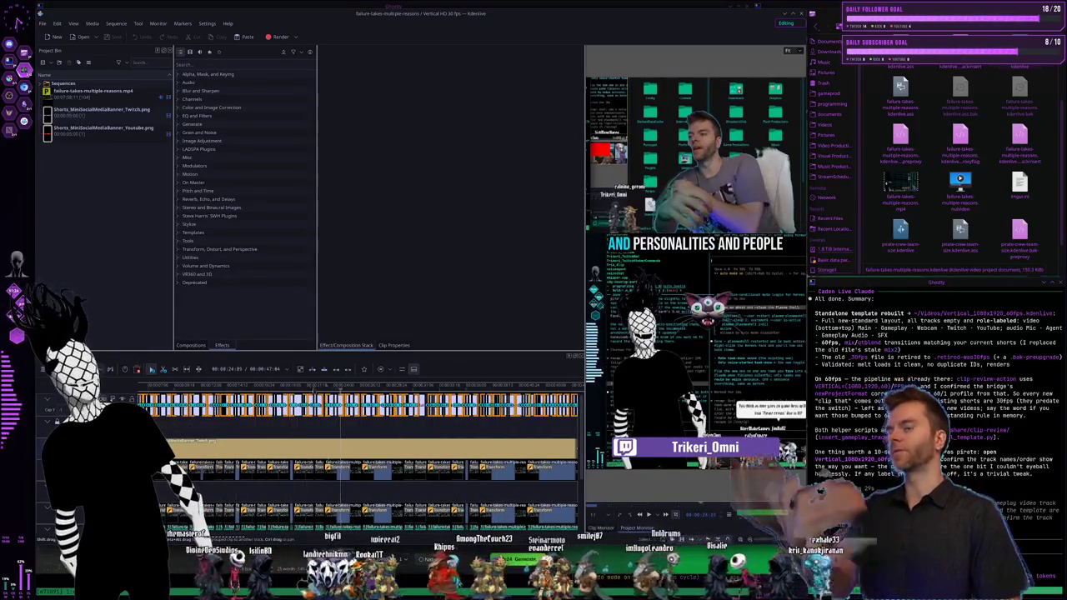
scroll(363, 389, "up", 1)
left_click_drag(371, 385, 382, 385)
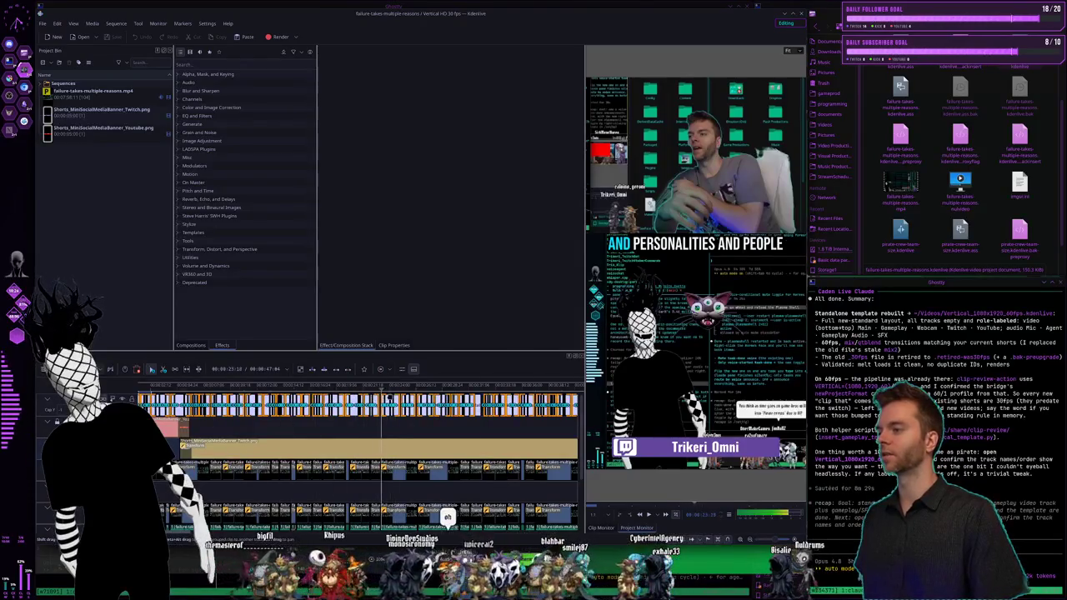
left_click_drag(451, 385, 287, 385)
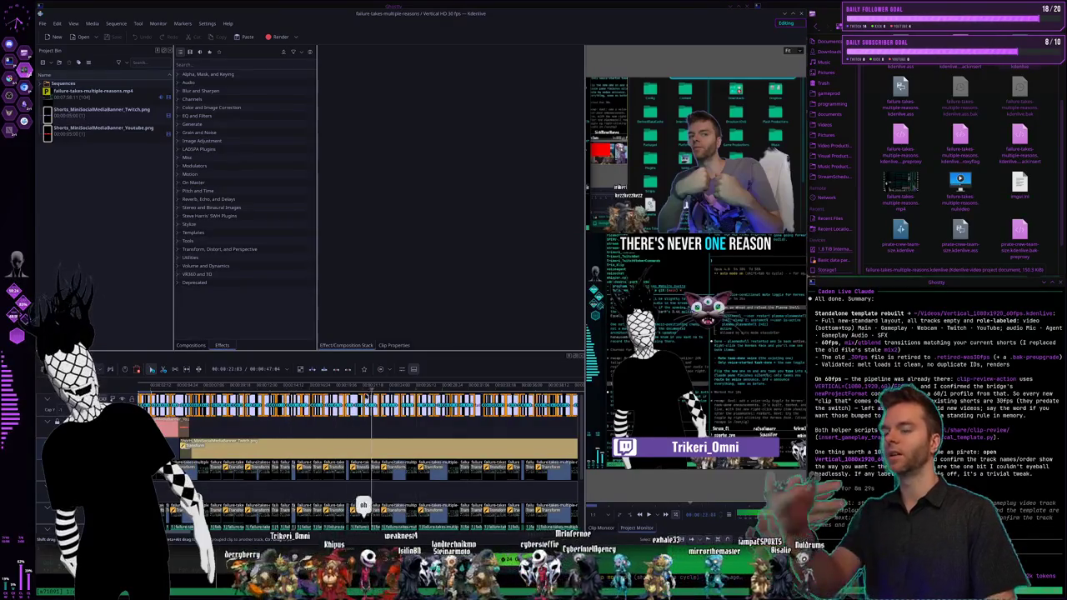
left_click(283, 385)
left_click(367, 385)
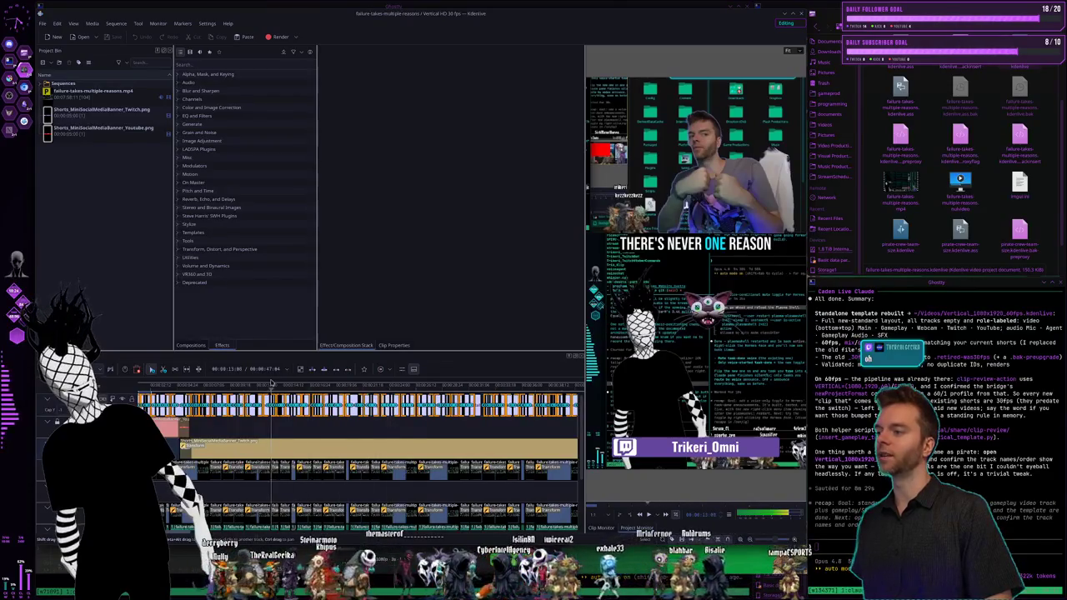
left_click(343, 385)
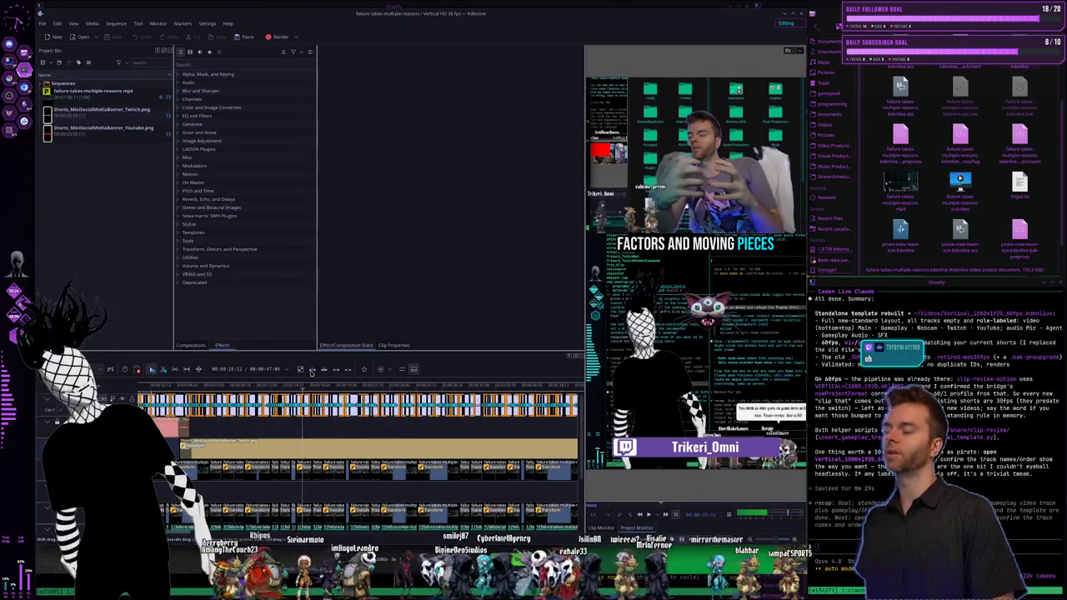
left_click(332, 385)
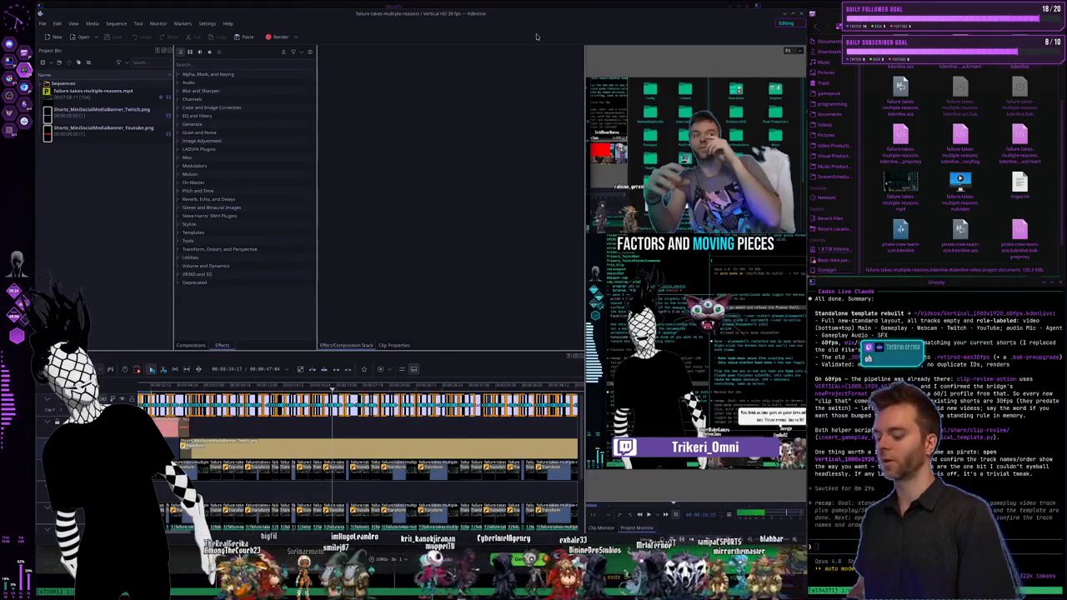
key("super+Right")
key("super+Right")
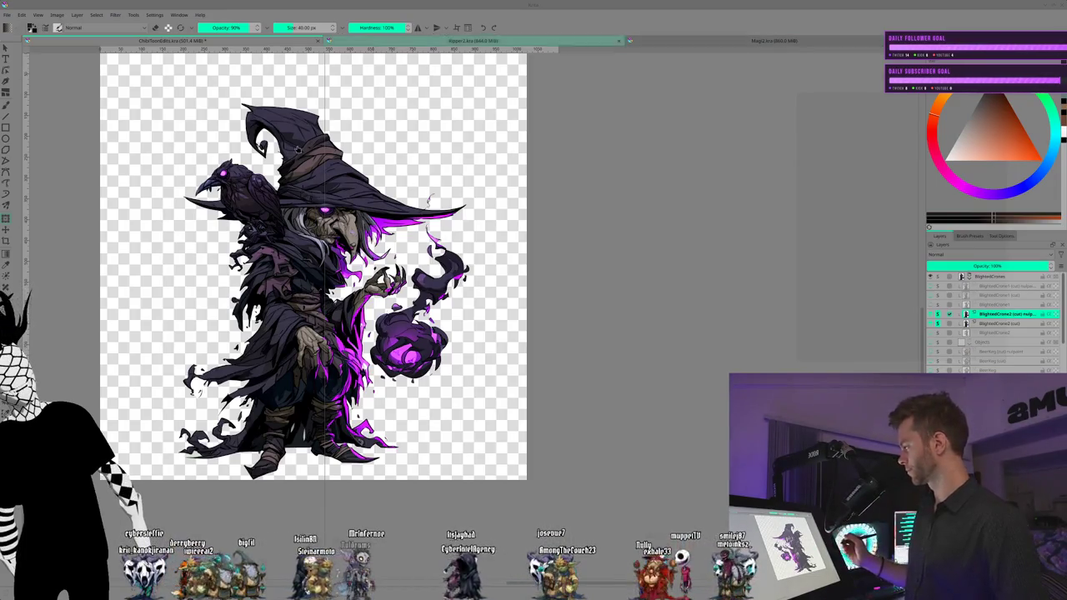
Step: Start a transform, pan the artwork, and tilt the canvas view with the 4/6 rotate keys
key("ctrl+t")
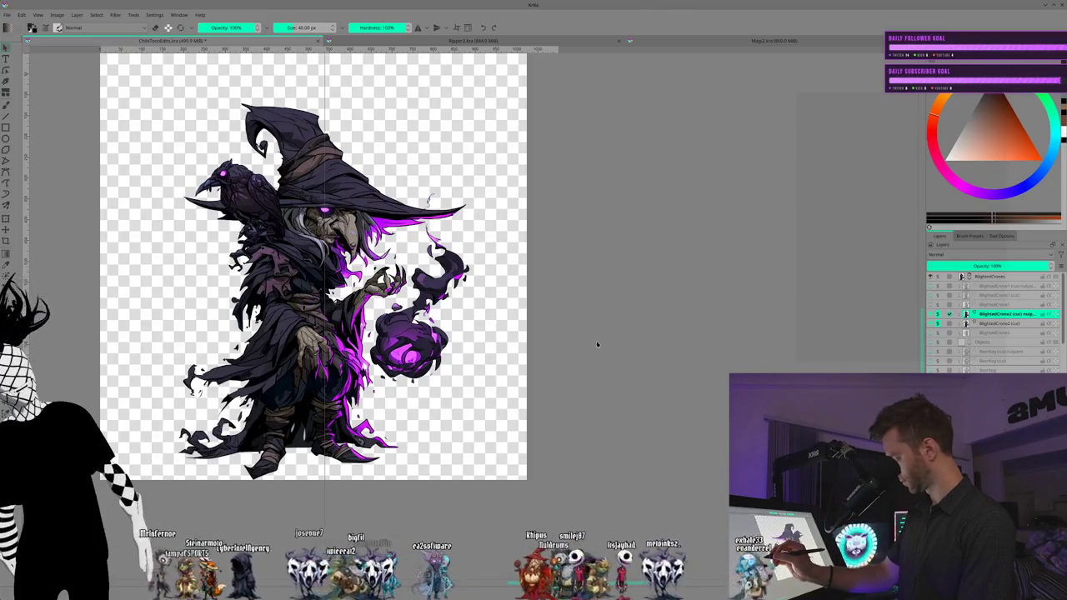
mouse_move(112, 213)
left_mouse_down()
mouse_move(289, 302)
mouse_move(278, 241)
mouse_move(286, 261)
left_mouse_up()
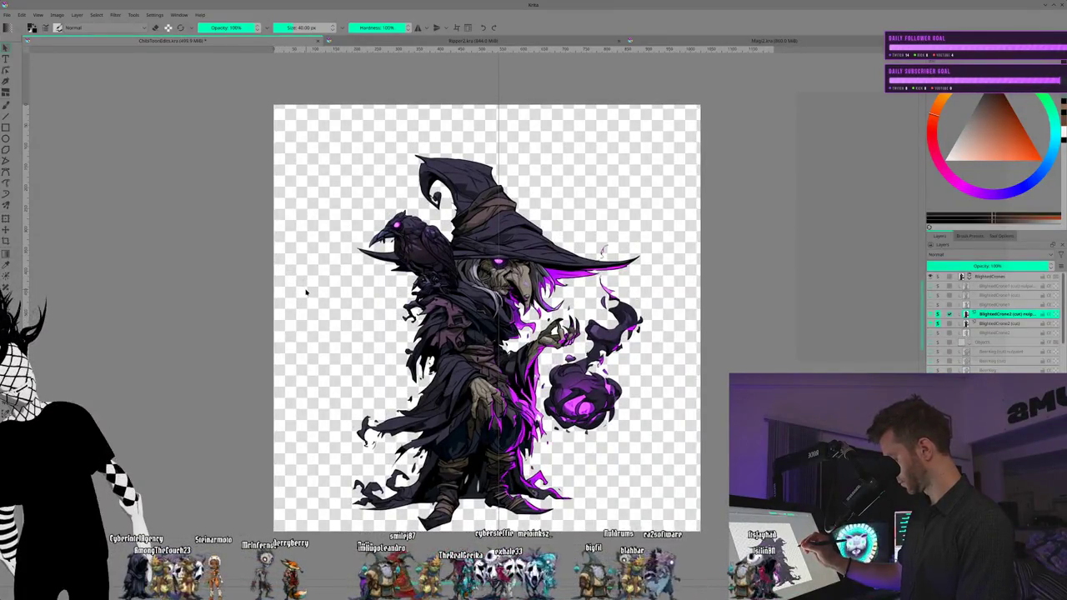
left_click_drag(306, 292, 306, 290)
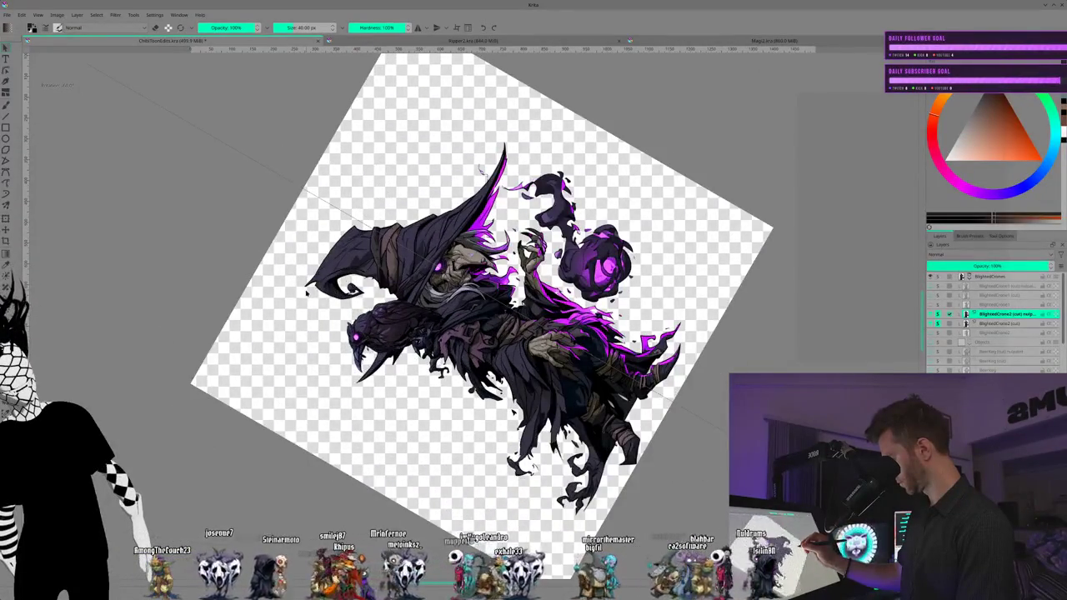
key("6")
key("6")
key("6")
key("6")
key("6")
key("6")
key("6")
key("4")
key("4")
key("4")
key("4")
key("6")
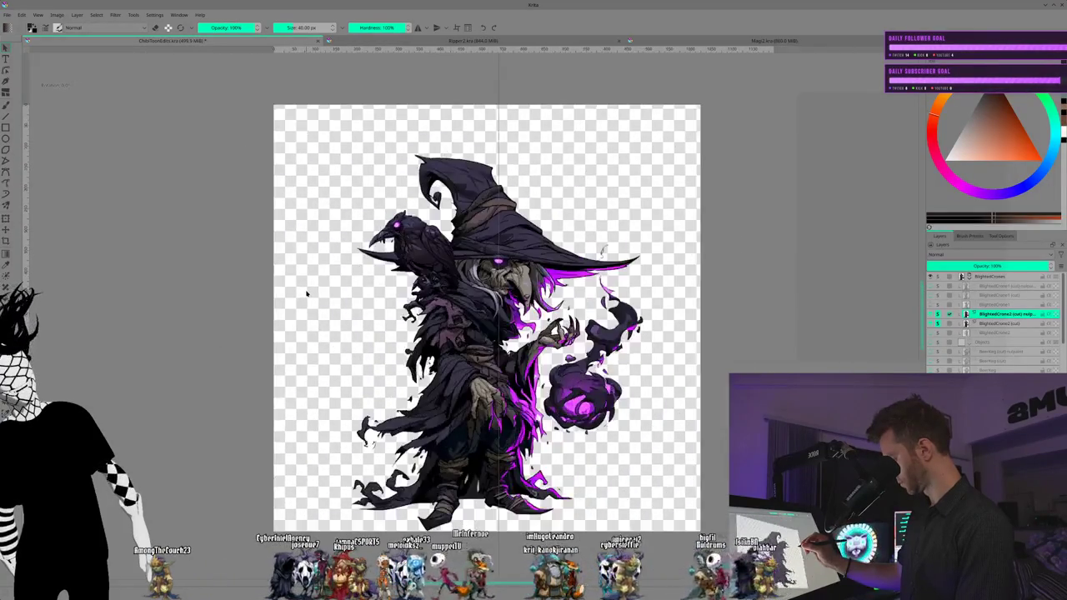
key("6")
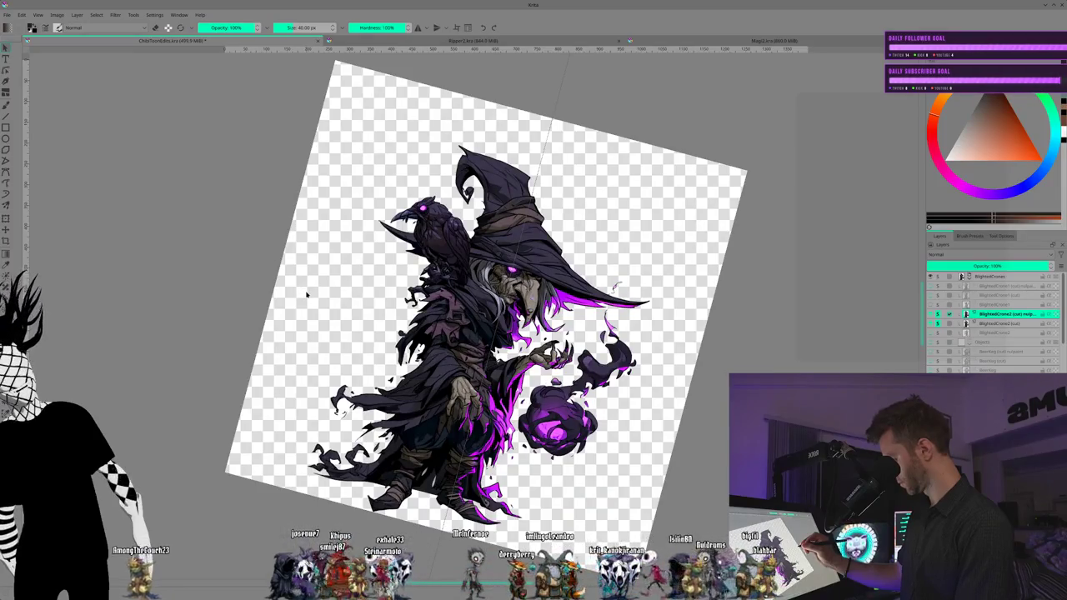
Step: Zoom in on the witch's upper body and rotate the view back to nearly level
key("plus")
key("plus")
key("plus")
key("plus")
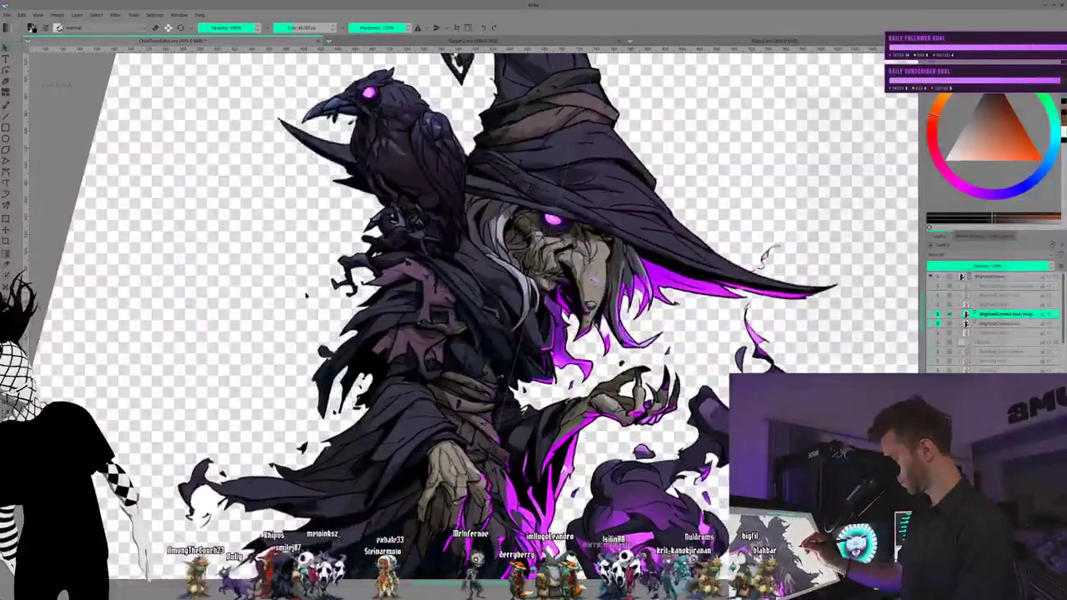
key("minus")
key("minus")
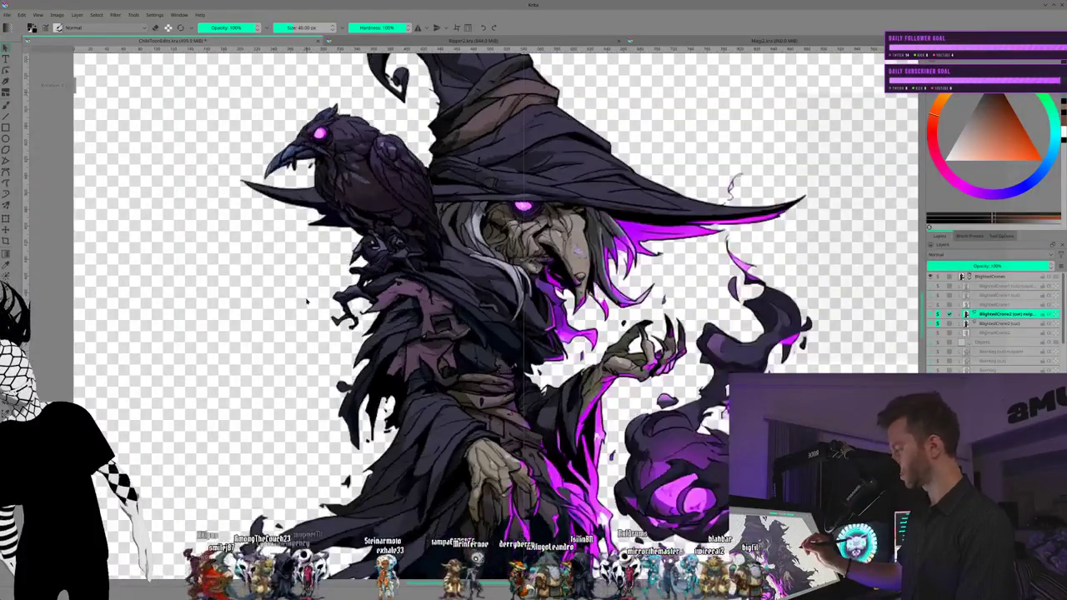
key("4")
key("6")
key("6")
key("6")
key("6")
key("plus")
key("4")
key("4")
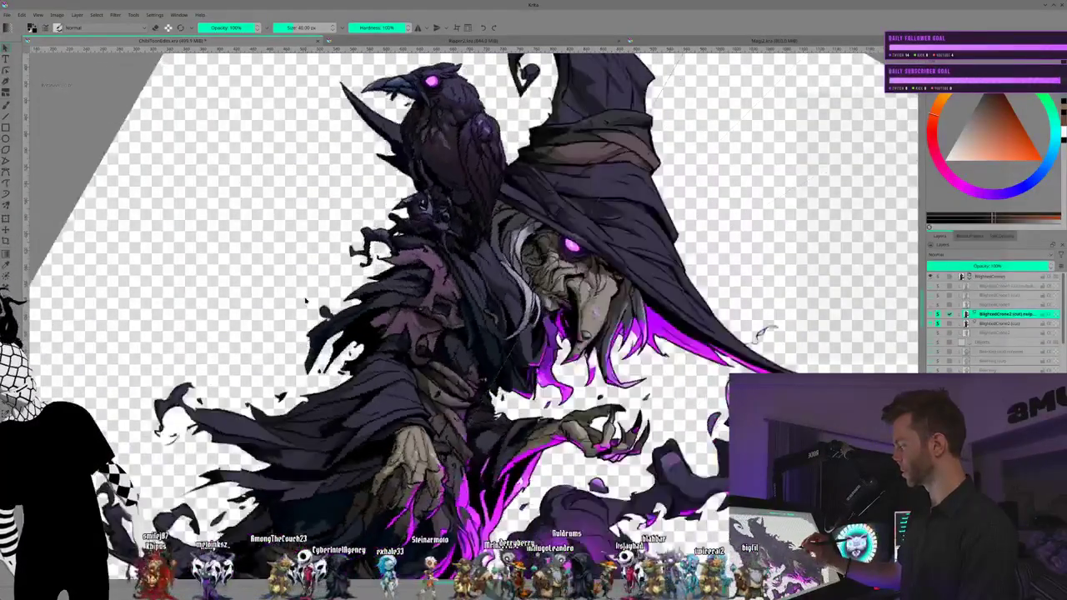
key("4")
key("4")
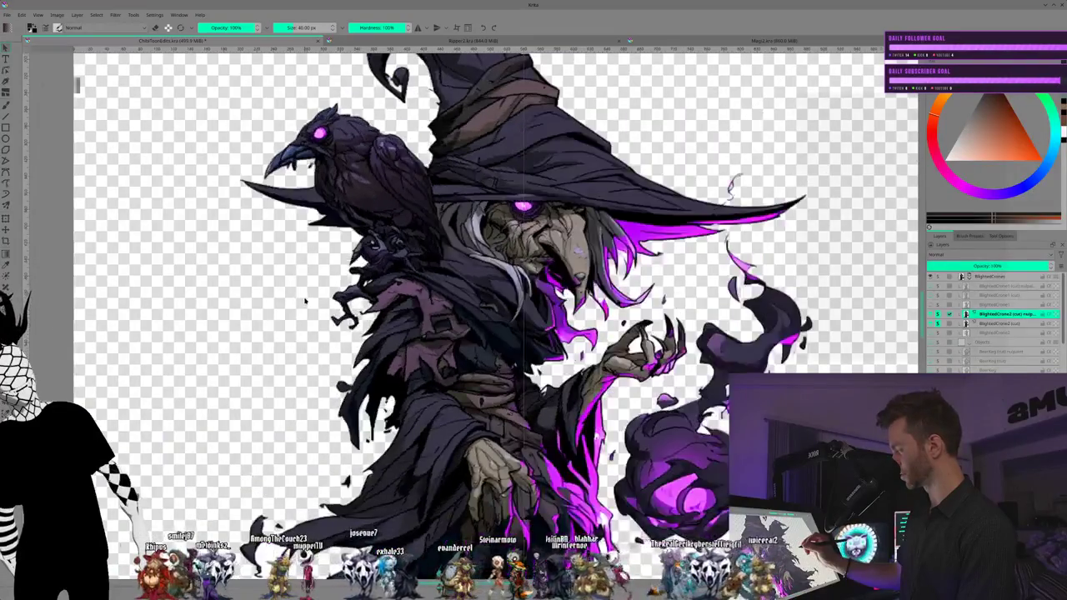
key("4")
key("6")
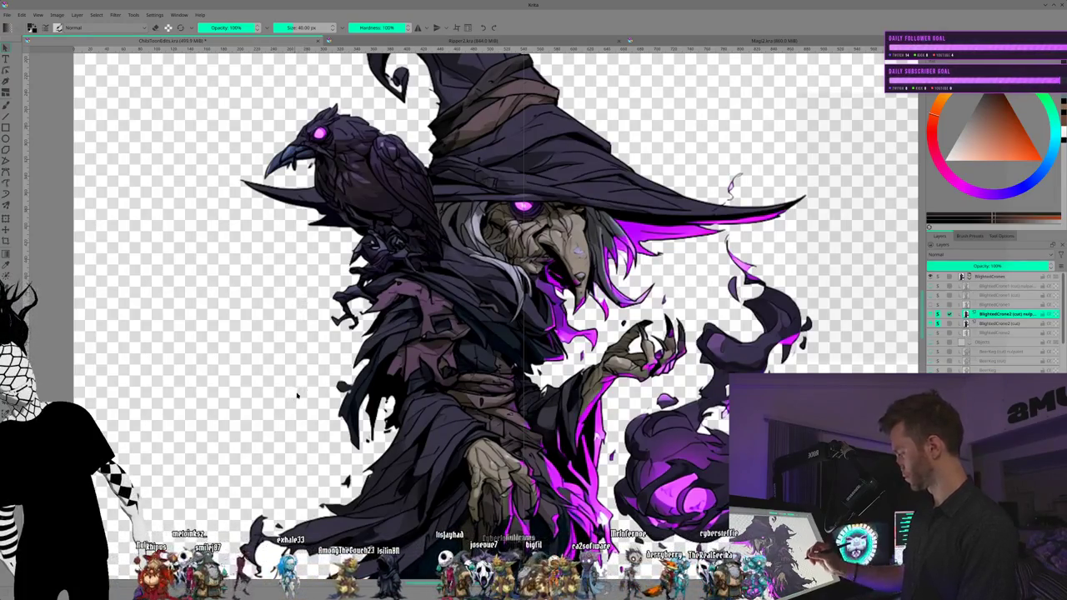
mouse_move(297, 395)
left_mouse_down()
mouse_move(247, 230)
mouse_move(287, 209)
left_mouse_up()
Step: Pan and zoom onto the lower robe, feet and orb, and shrink the brush from 40 to 16 px
mouse_move(208, 240)
left_mouse_down()
mouse_move(286, 240)
mouse_move(284, 225)
mouse_move(269, 342)
mouse_move(305, 368)
left_mouse_up()
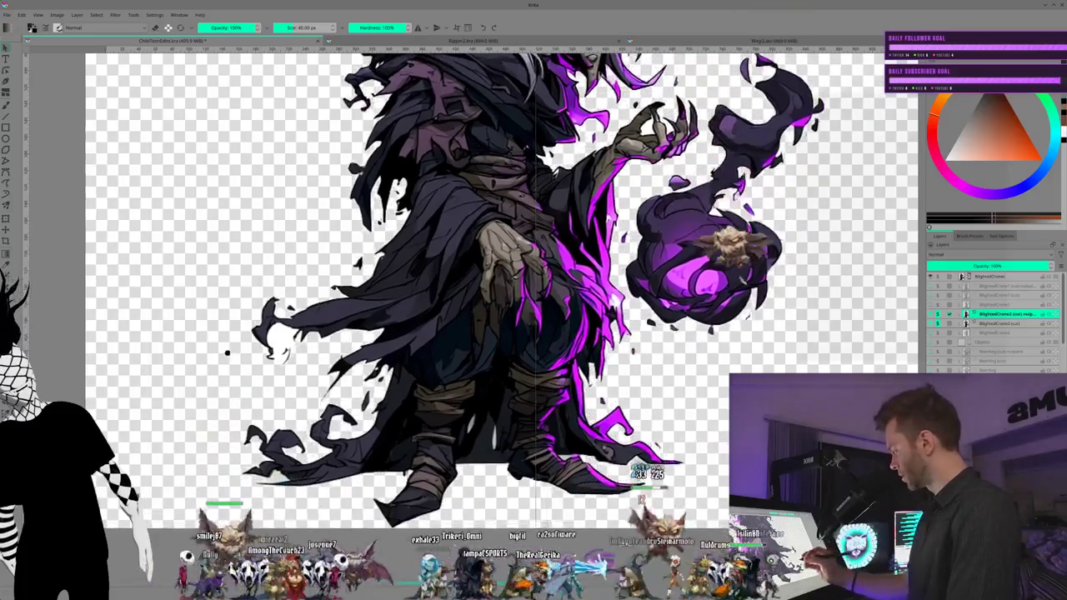
left_click_drag(343, 371, 268, 392)
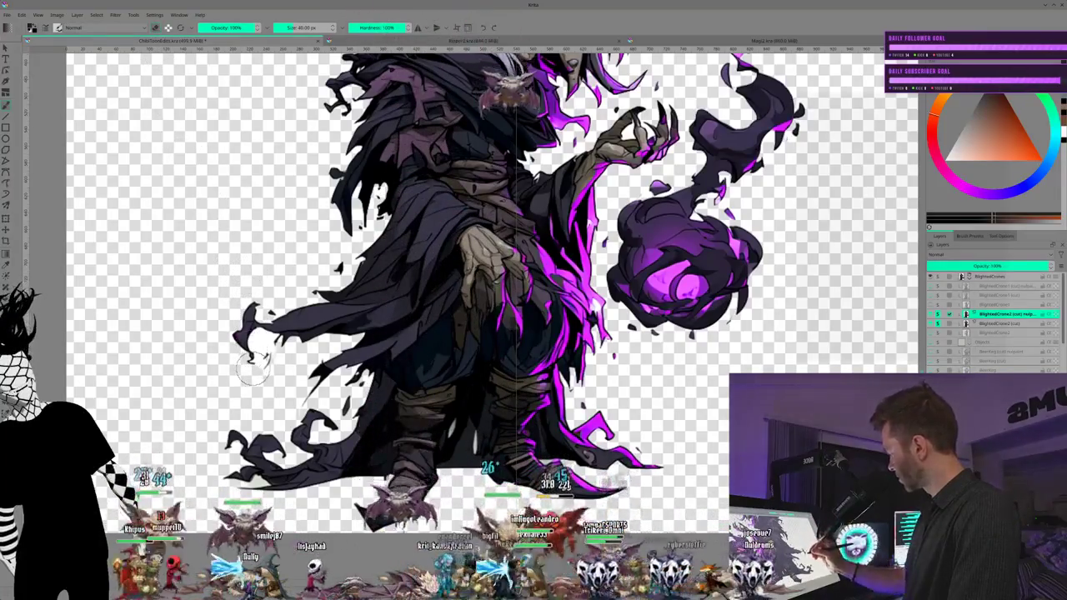
key("bracketleft")
key("bracketleft")
key("bracketleft")
key("bracketleft")
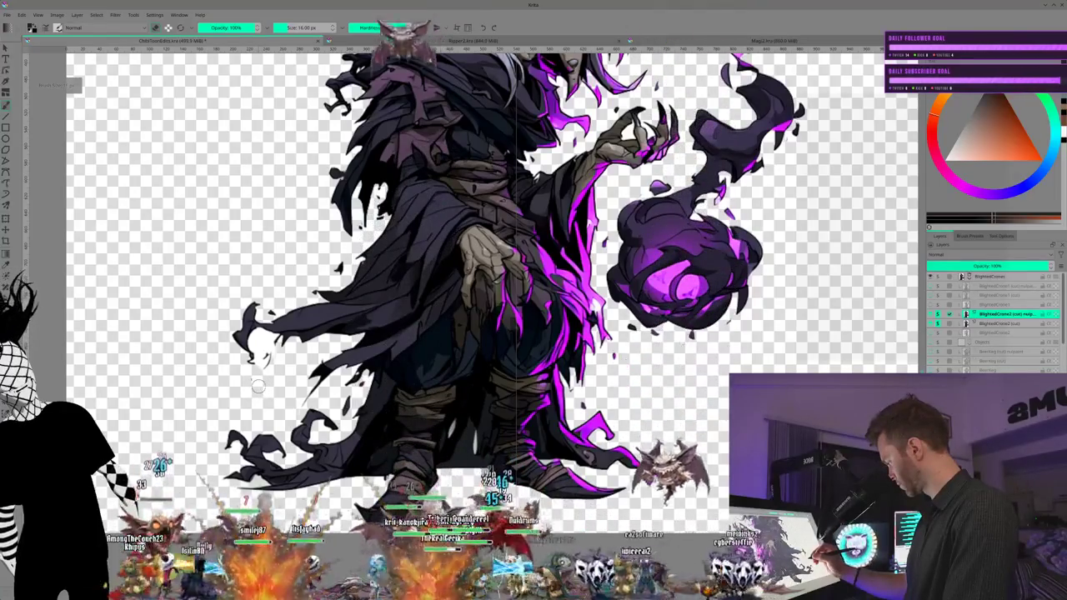
Step: Zoom in twice and pan across the robe, orb and feet, then center on the witch's face
key("plus")
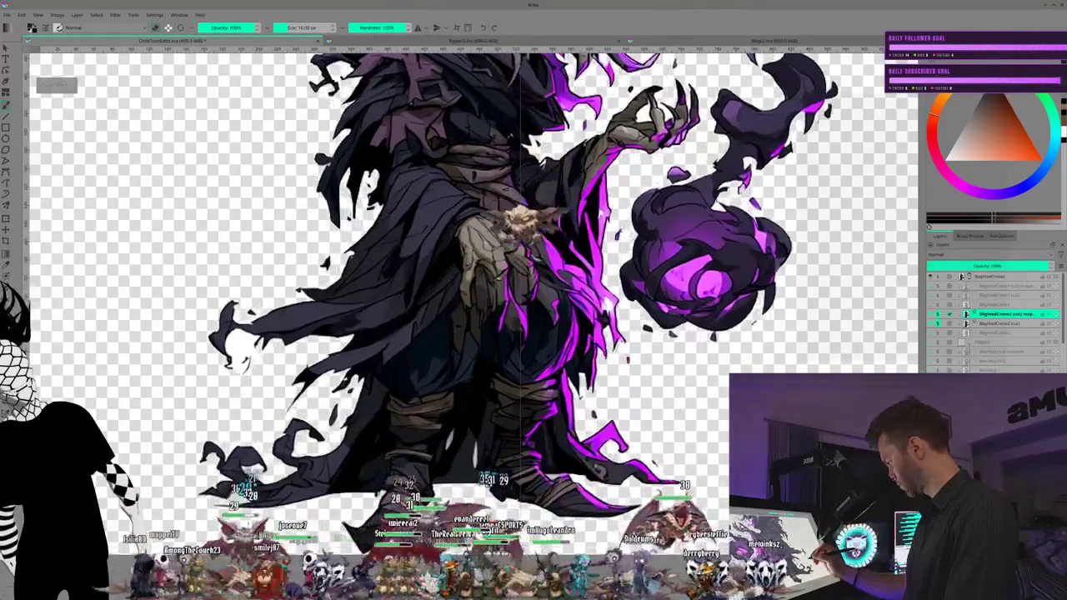
key("plus")
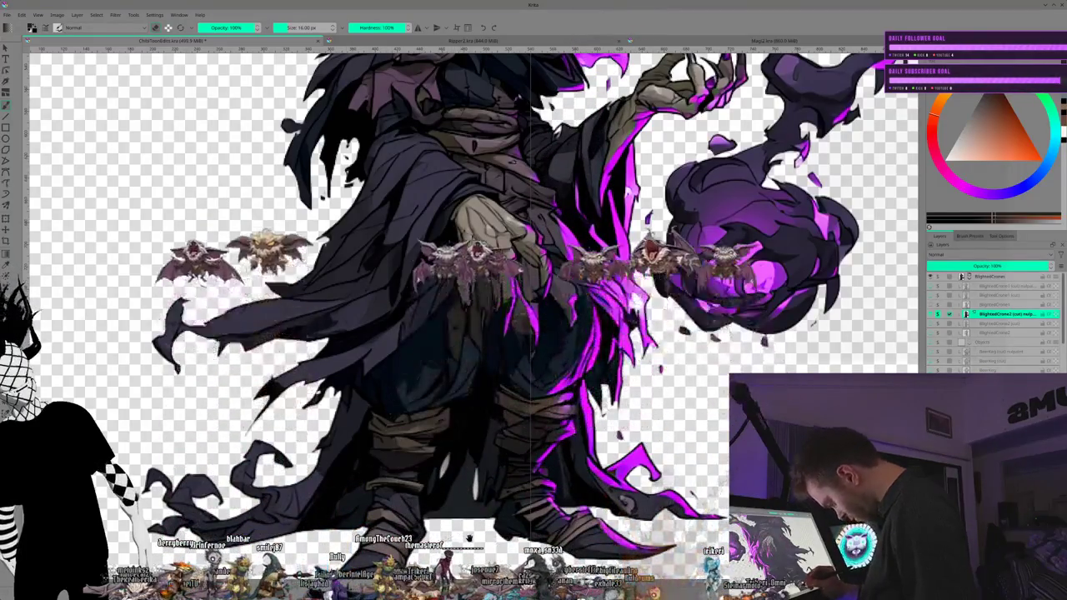
left_click_drag(469, 538, 337, 525)
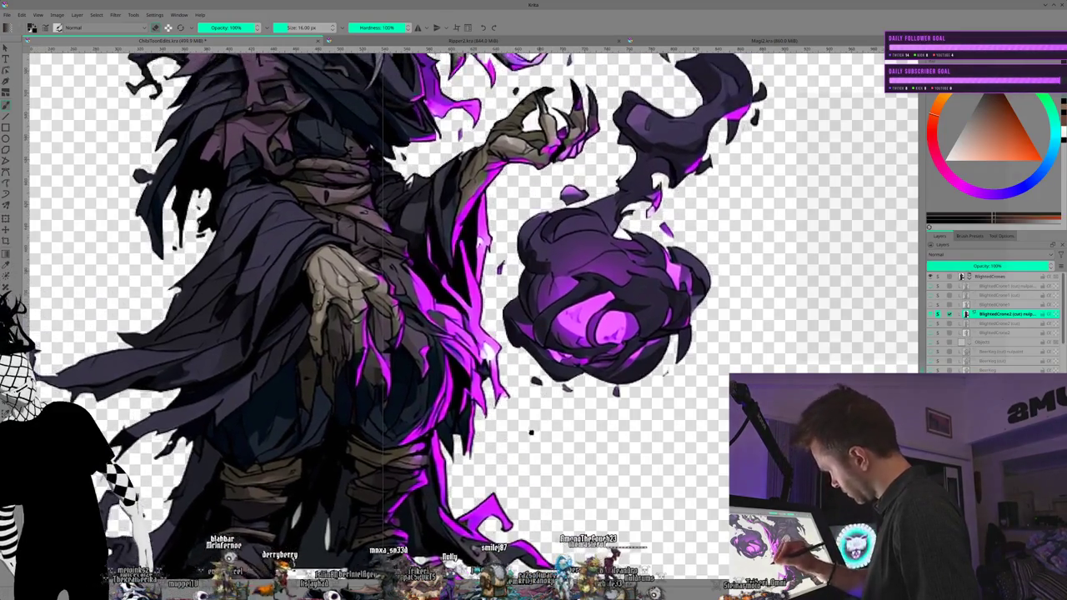
left_click_drag(546, 373, 517, 456)
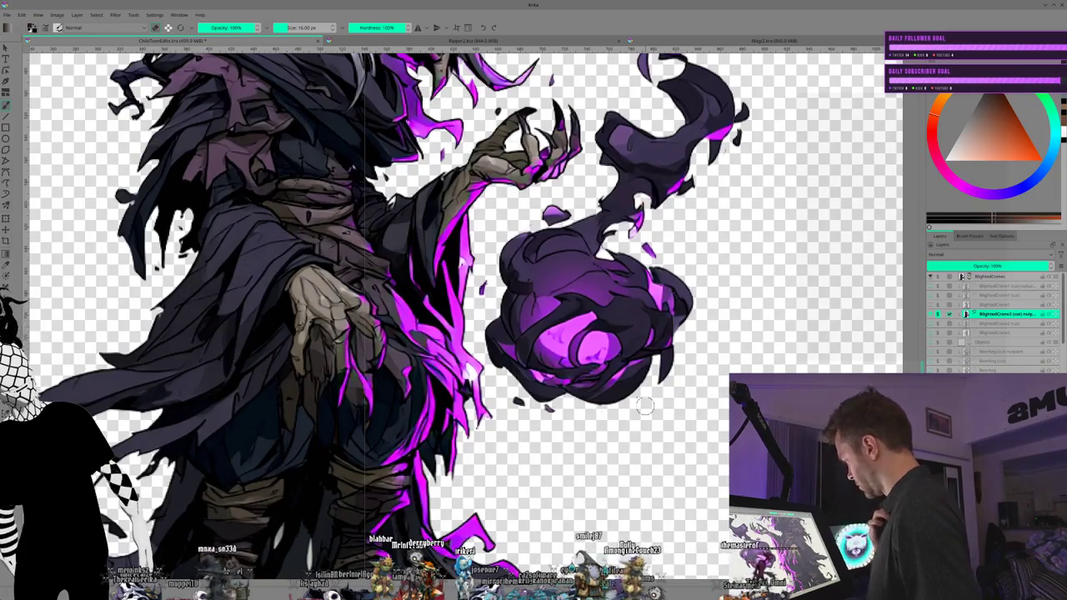
left_click_drag(646, 406, 675, 523)
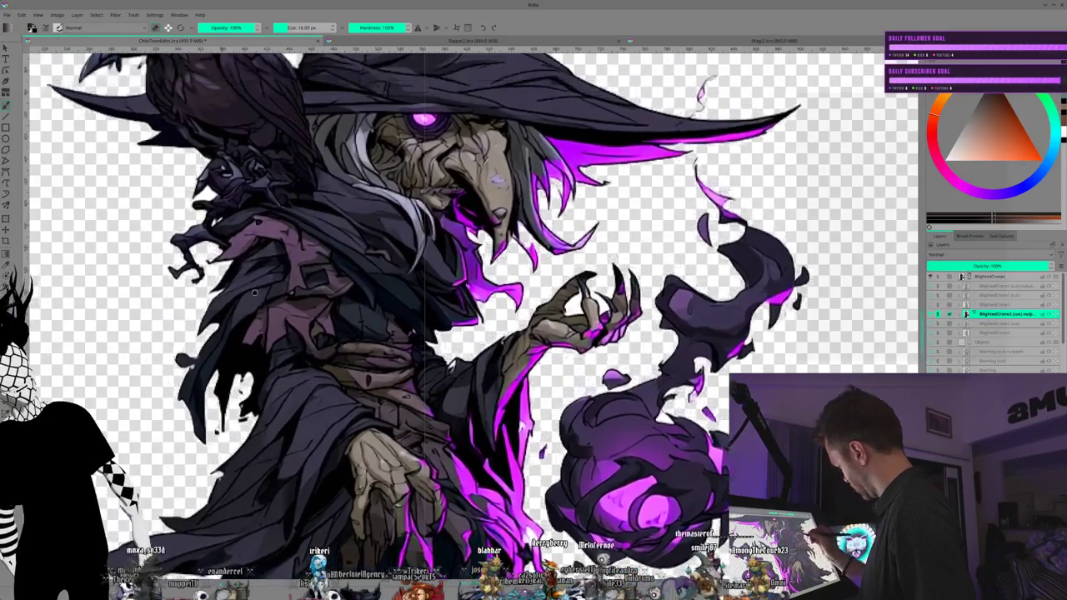
left_click_drag(214, 219, 360, 404)
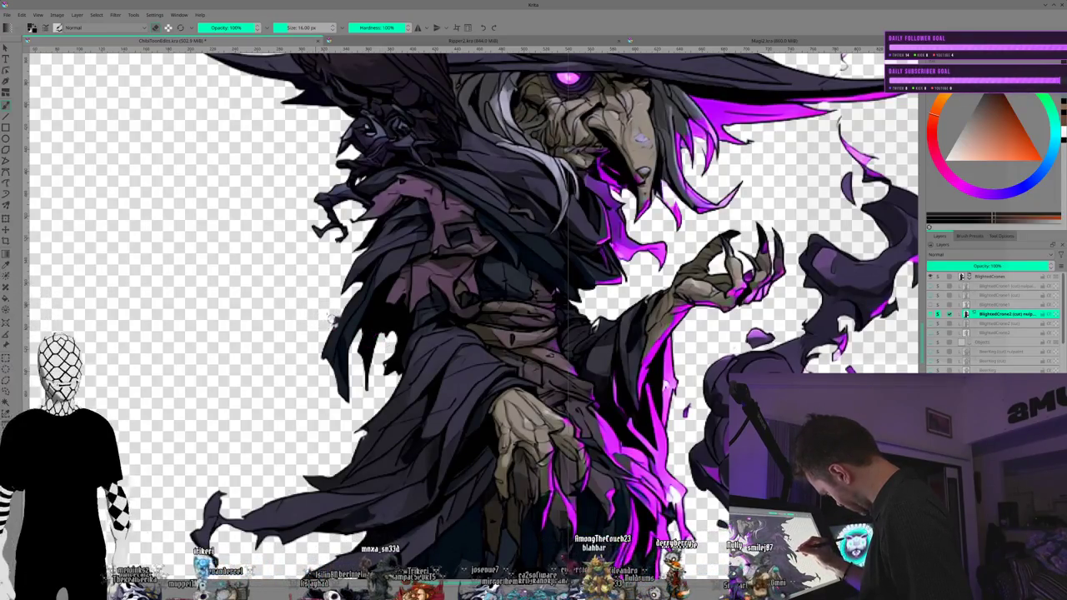
scroll(315, 298, "down", 2)
scroll(283, 308, "up", 3)
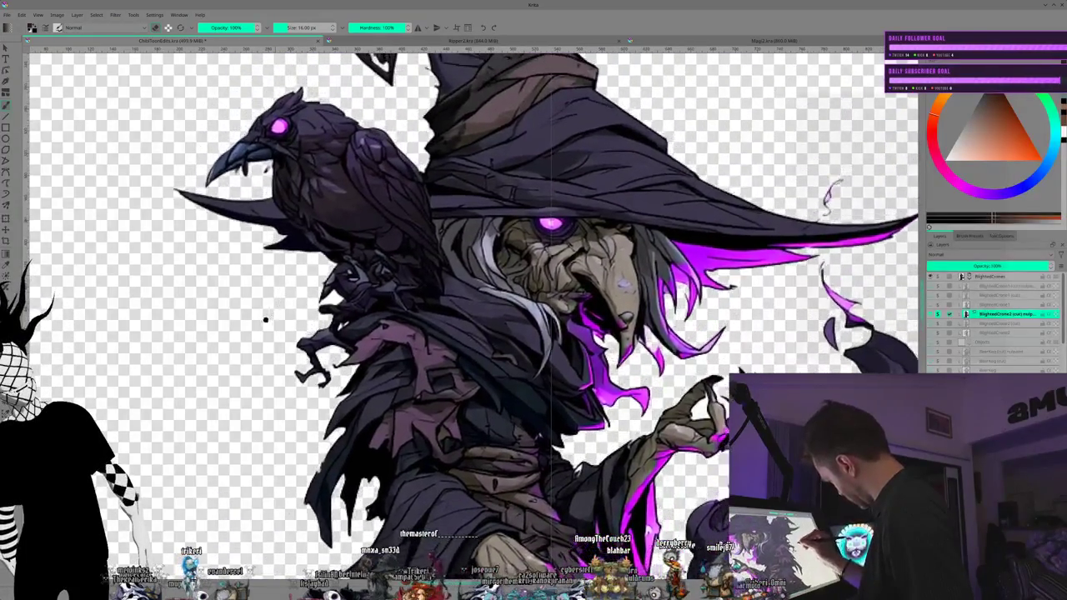
scroll(250, 300, "up", 3)
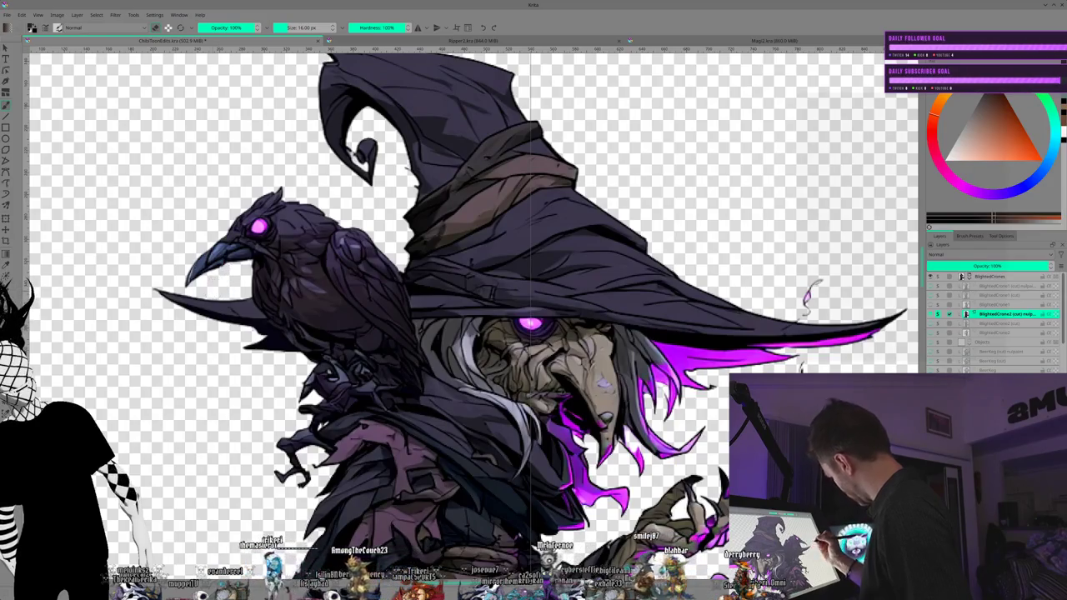
scroll(517, 325, "up", 1)
left_click_drag(517, 326, 465, 354)
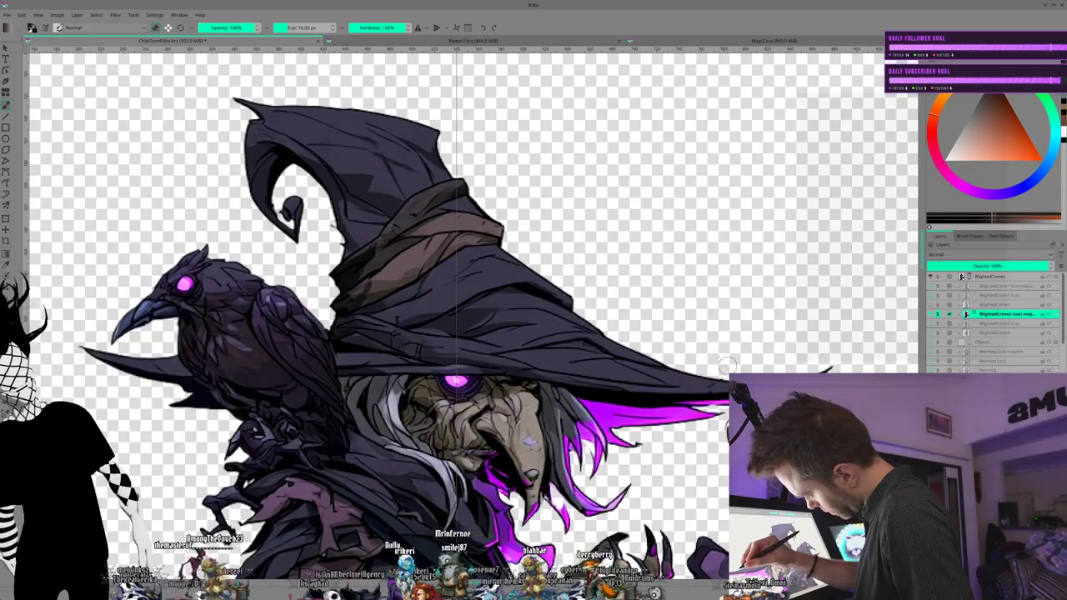
left_click_drag(726, 364, 577, 218)
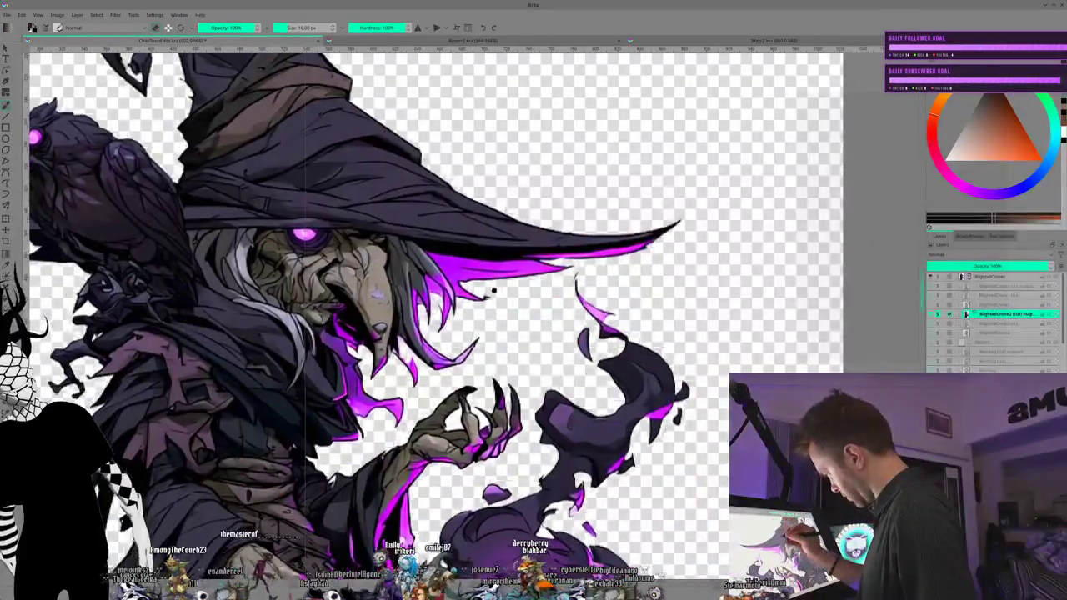
left_click_drag(494, 291, 481, 247)
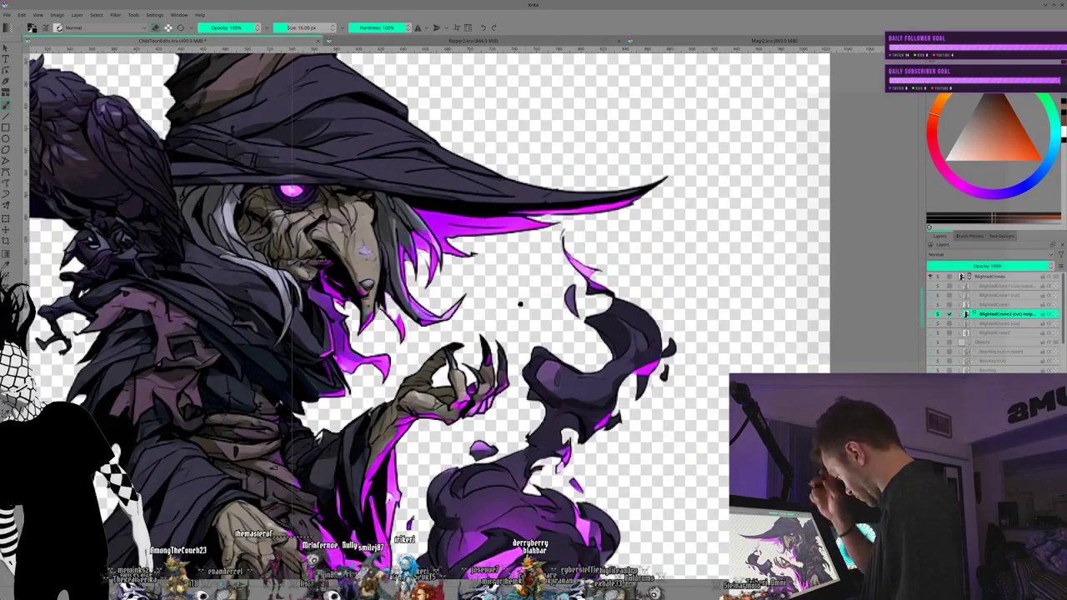
left_click_drag(520, 304, 489, 278)
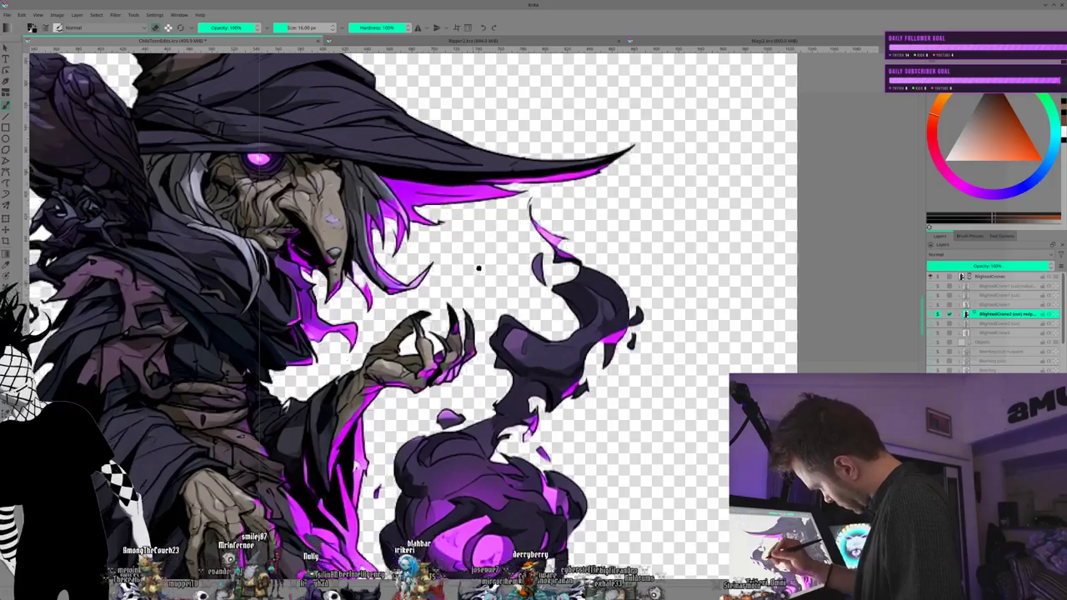
left_click_drag(443, 262, 459, 203)
left_click_drag(417, 334, 423, 290)
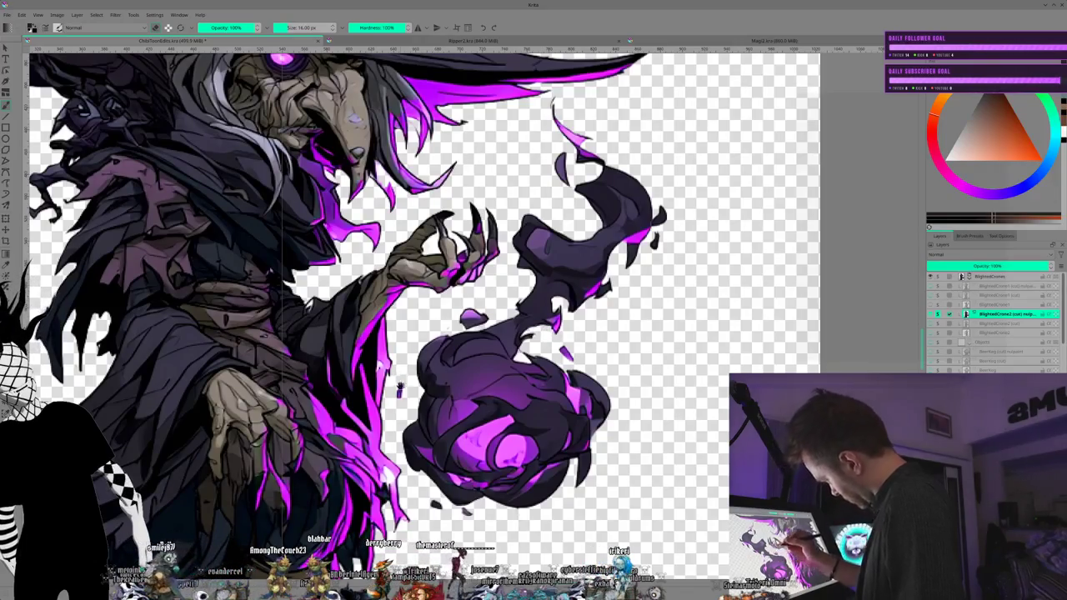
left_click_drag(398, 330, 430, 375)
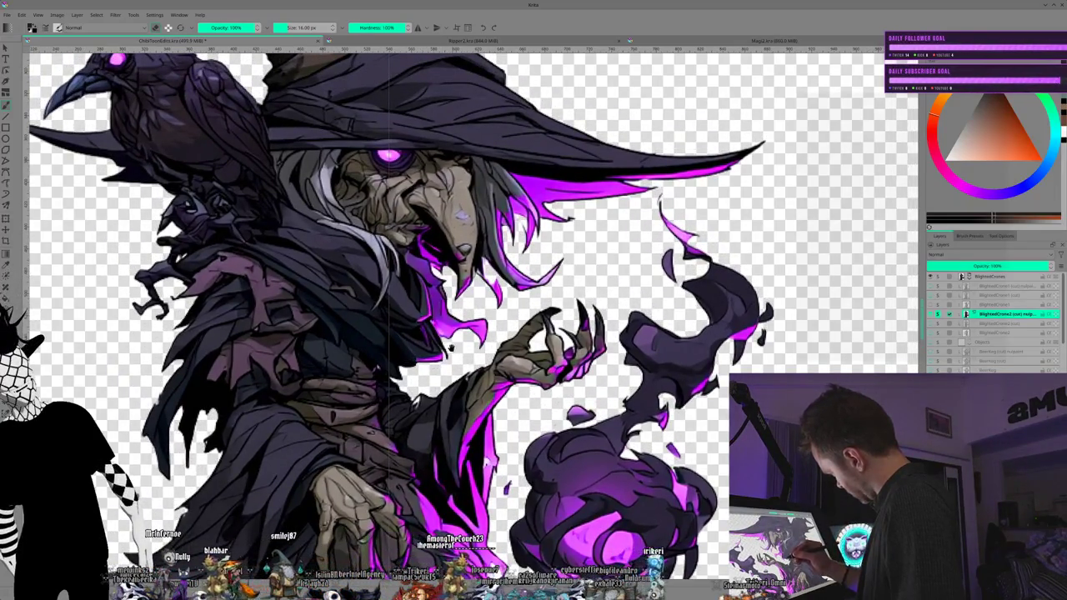
mouse_move(456, 337)
left_mouse_down()
mouse_move(500, 354)
mouse_move(507, 335)
left_mouse_up()
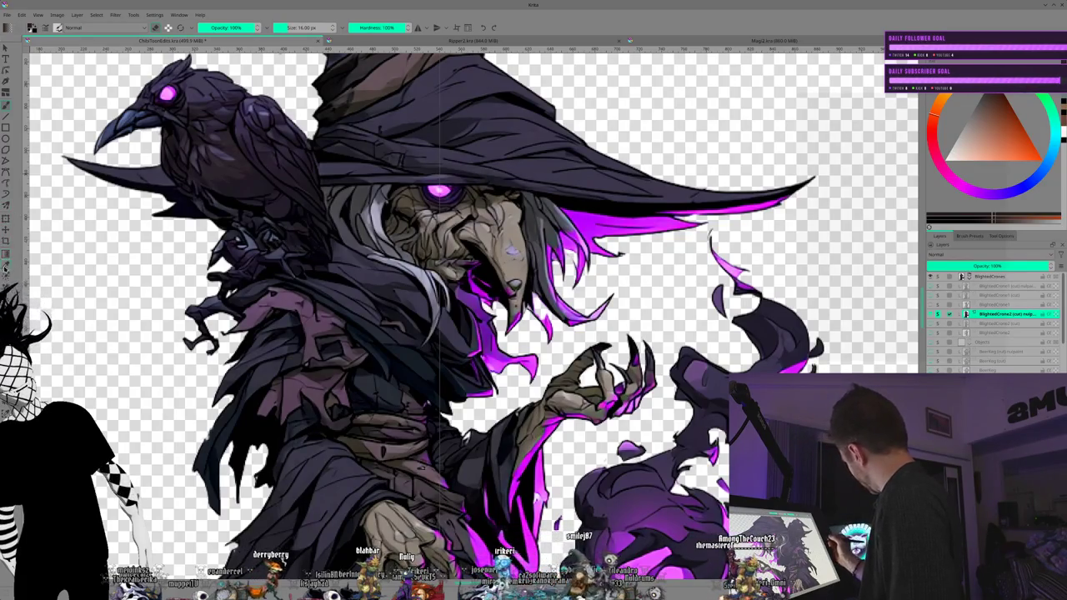
Step: Sample the magenta glow and a muted violet, shrink the brush to about 1 px, then sample a reddish-brown
left_click(545, 321, "ctrl")
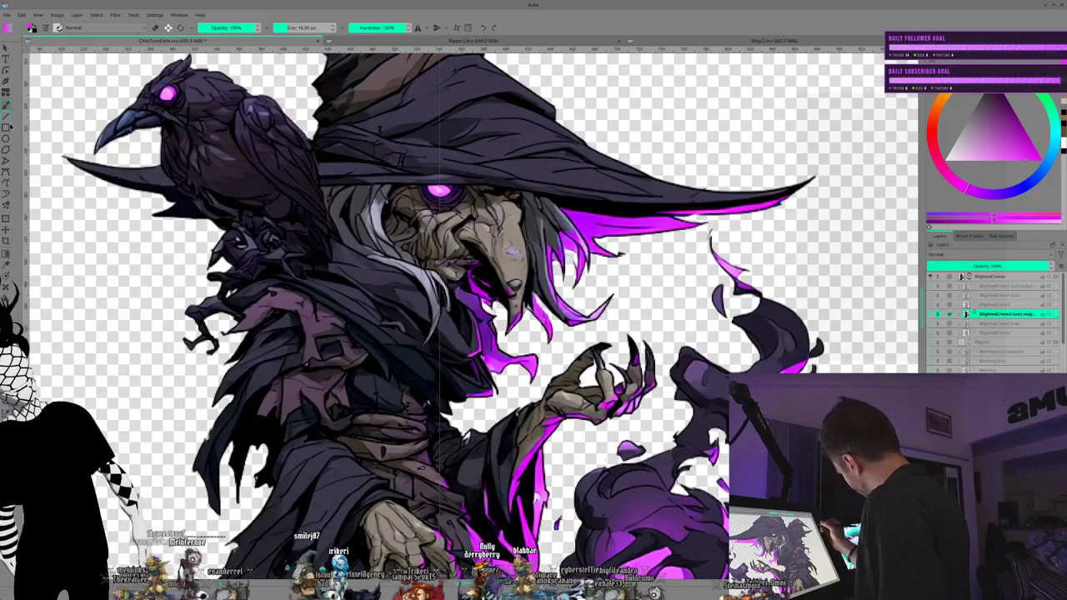
left_click(570, 296, "ctrl")
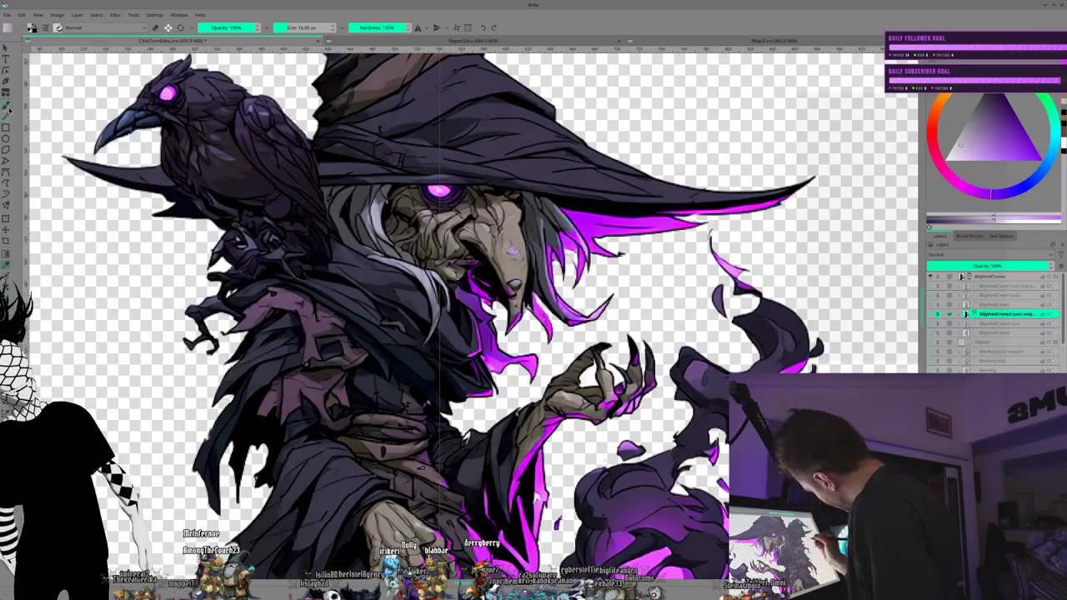
left_click(278, 27)
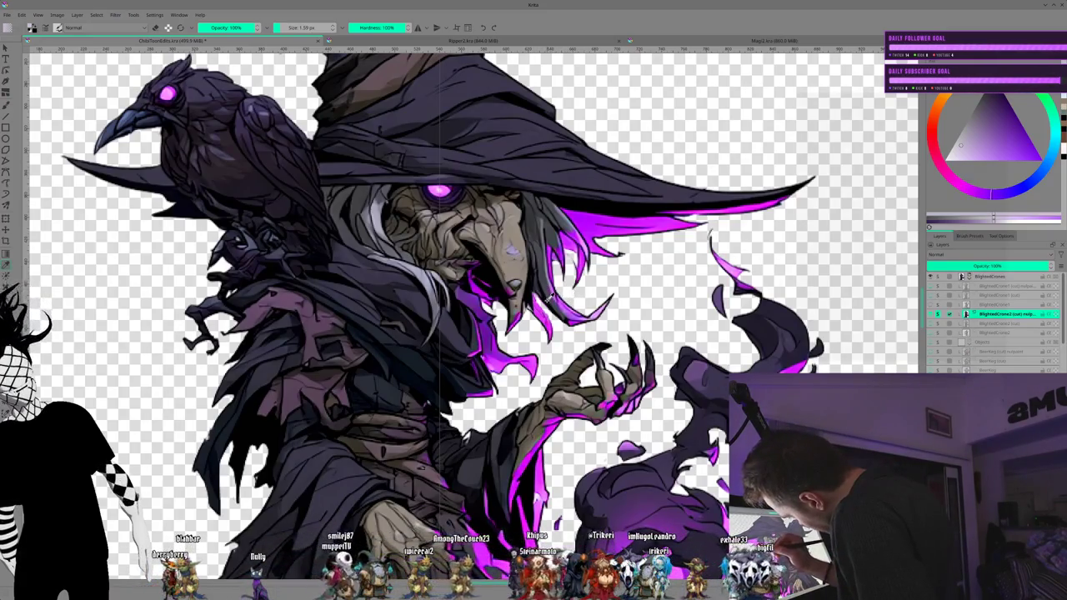
left_click(548, 296, "ctrl")
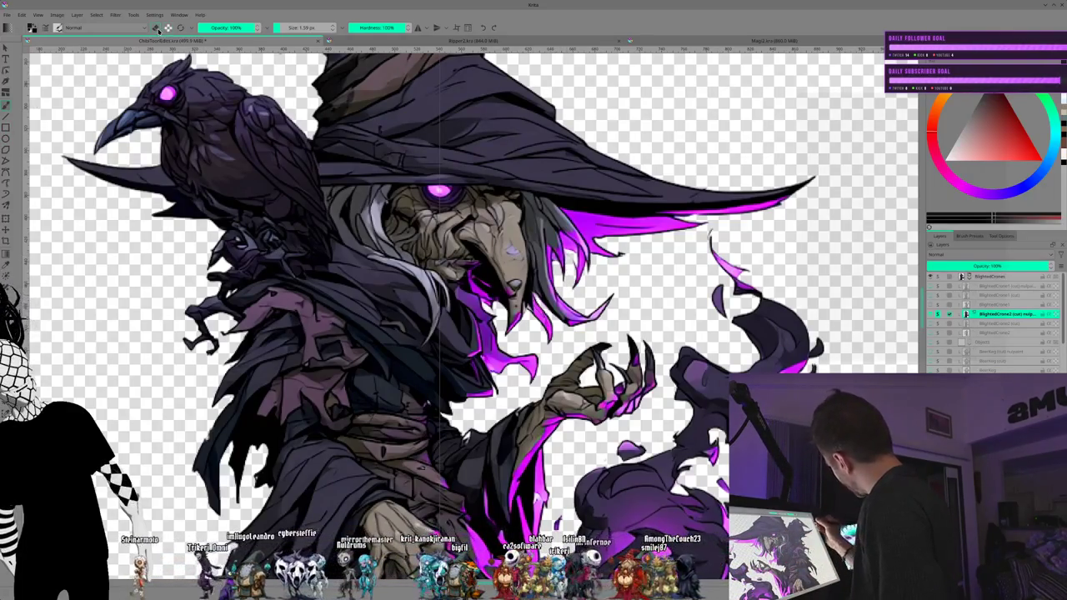
Step: Set the brush size to about 3.6 px and bring the top of the hat into view
left_click_drag(282, 27, 278, 28)
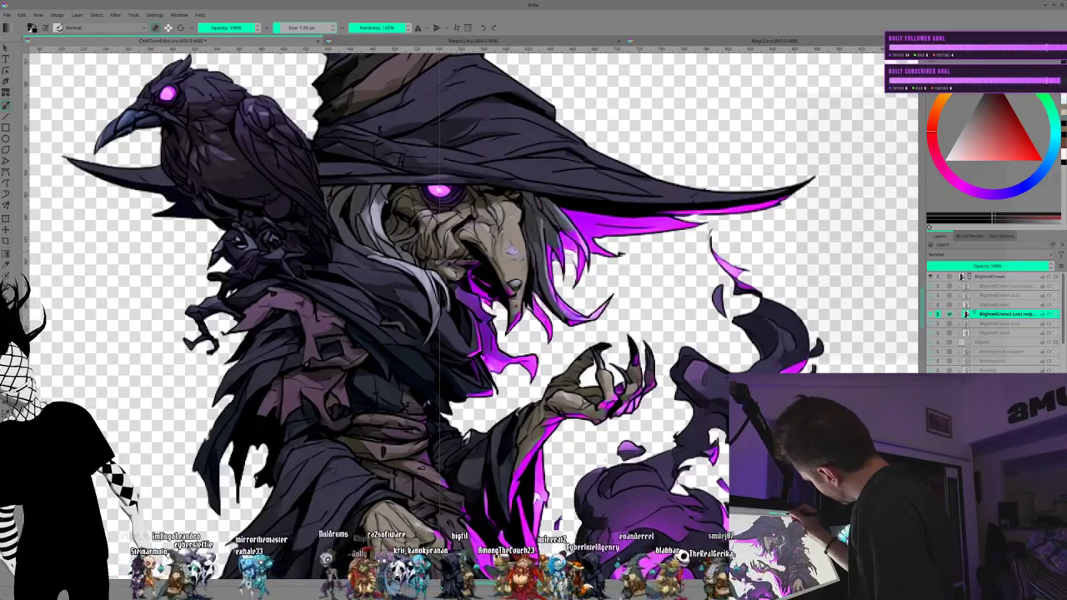
left_click_drag(277, 28, 281, 27)
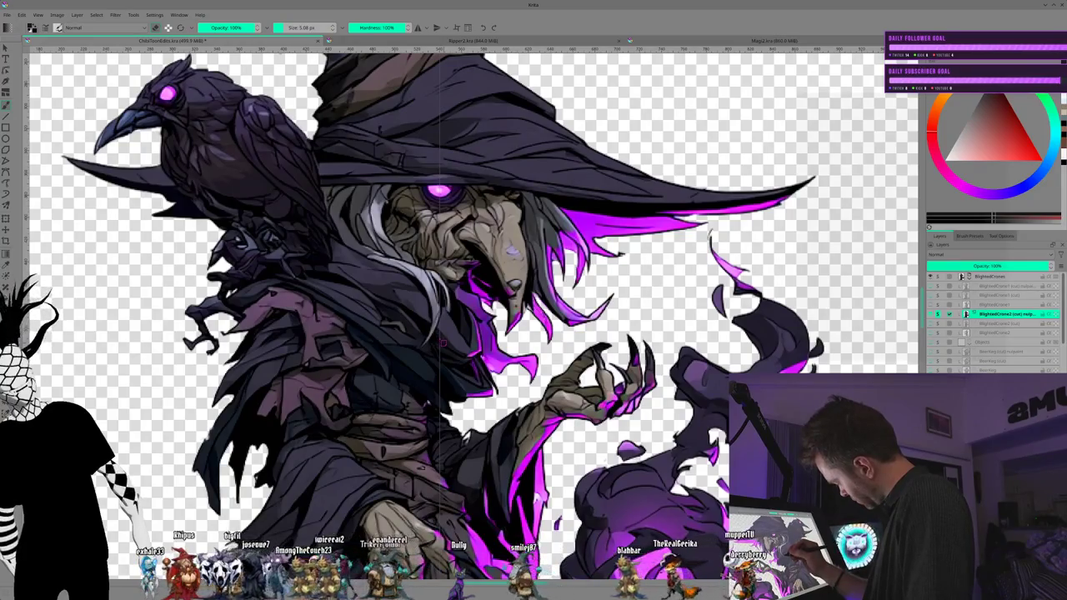
mouse_move(359, 289)
left_mouse_down()
mouse_move(431, 362)
mouse_move(454, 467)
left_mouse_up()
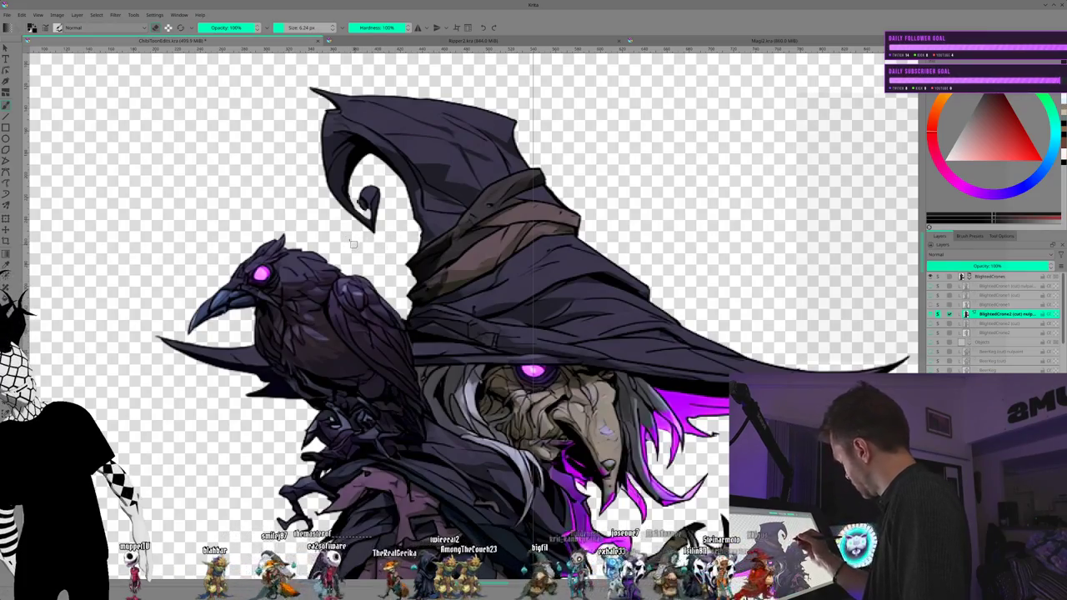
Step: Sample a light tan from the illustration, then swap to the bright magenta painting colour
scroll(354, 244, "down", 5)
scroll(353, 243, "right", 5)
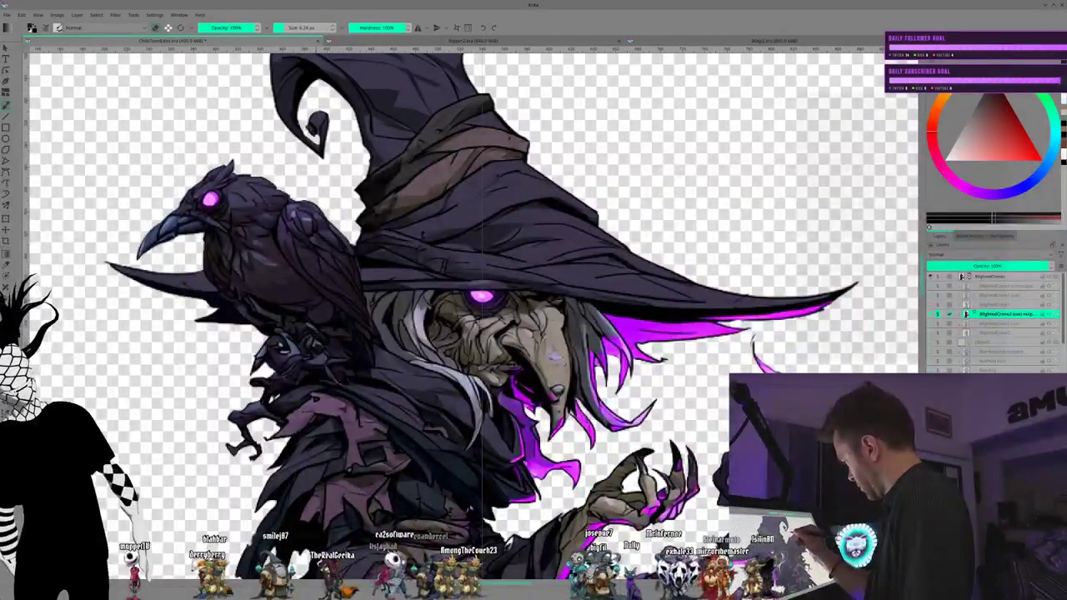
scroll(346, 266, "down", 1)
scroll(367, 290, "down", 1)
scroll(379, 304, "down", 1)
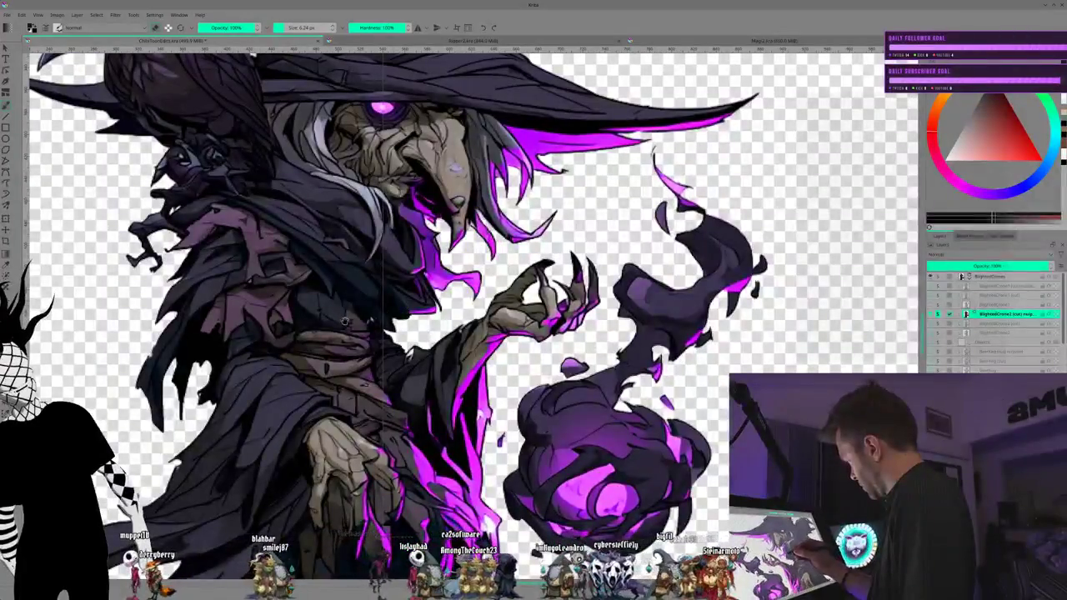
scroll(387, 315, "up", 2)
scroll(365, 296, "left", 2)
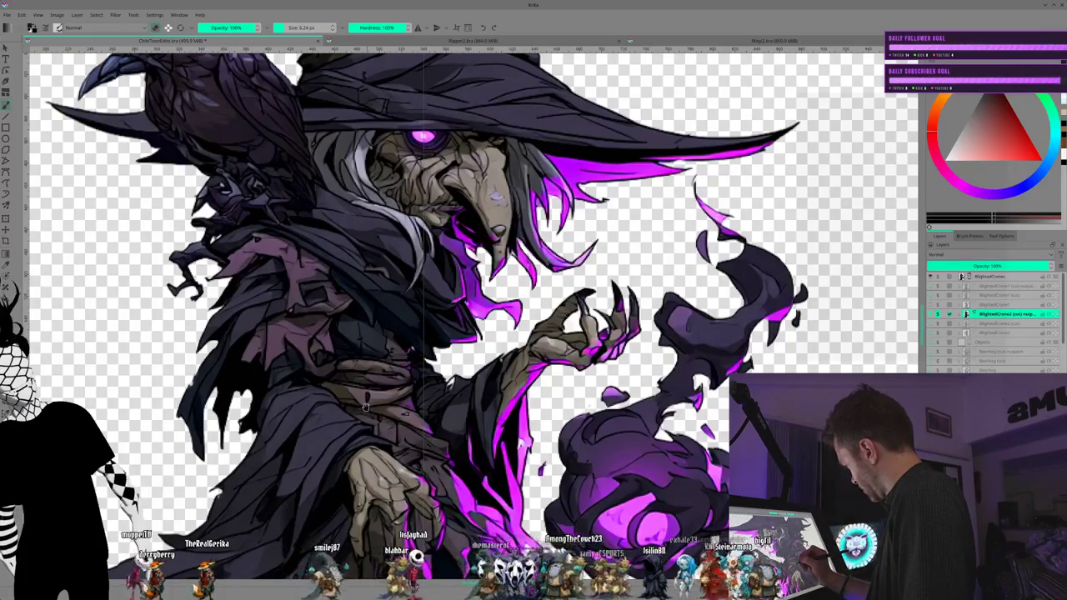
scroll(378, 392, "up", 3)
scroll(378, 390, "right", 1)
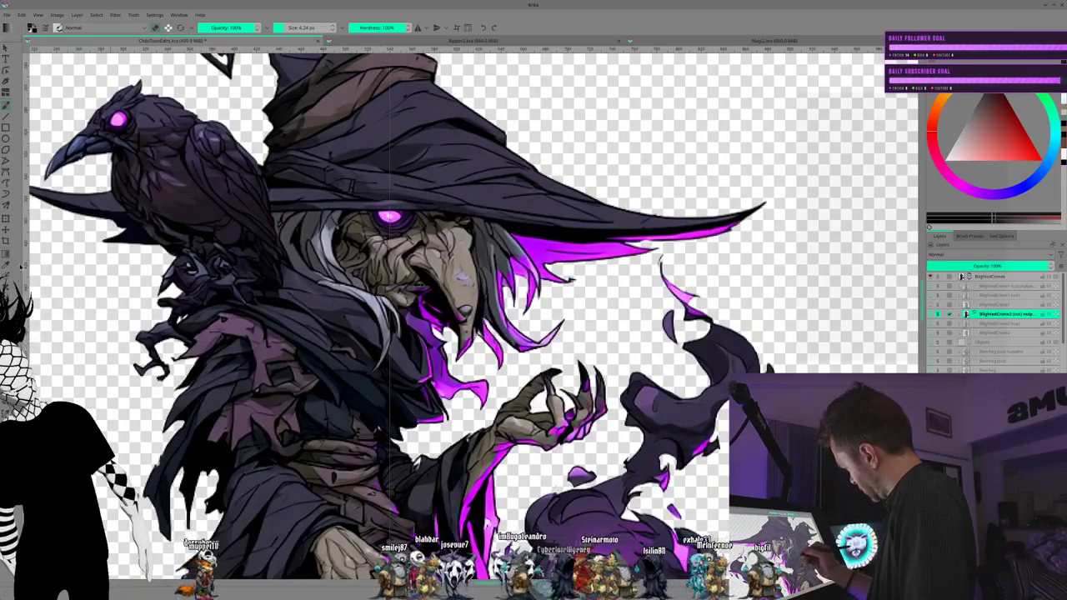
left_click(463, 266, "ctrl")
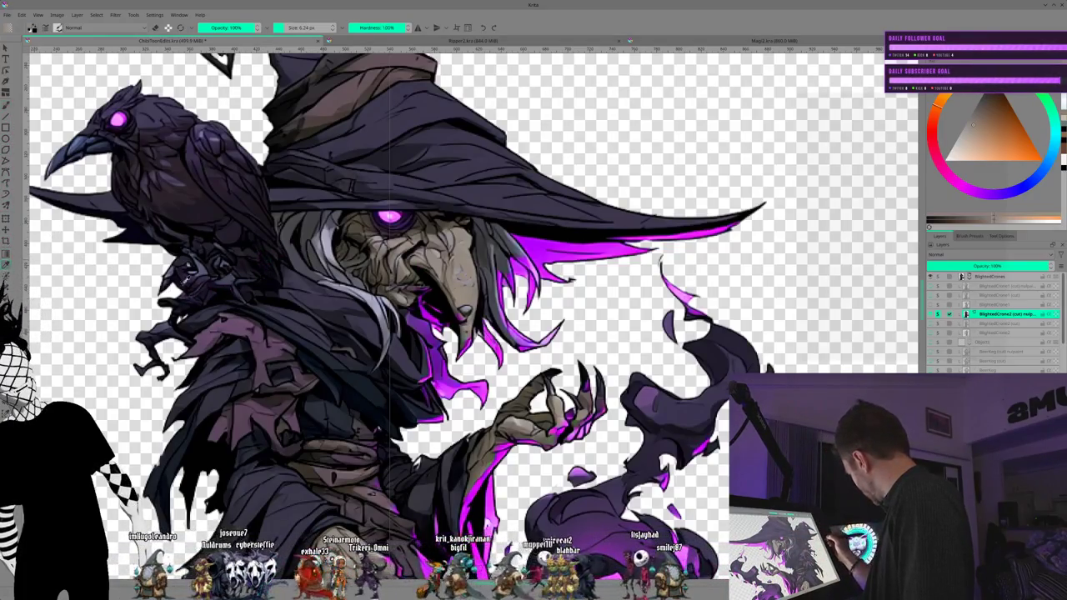
key("x")
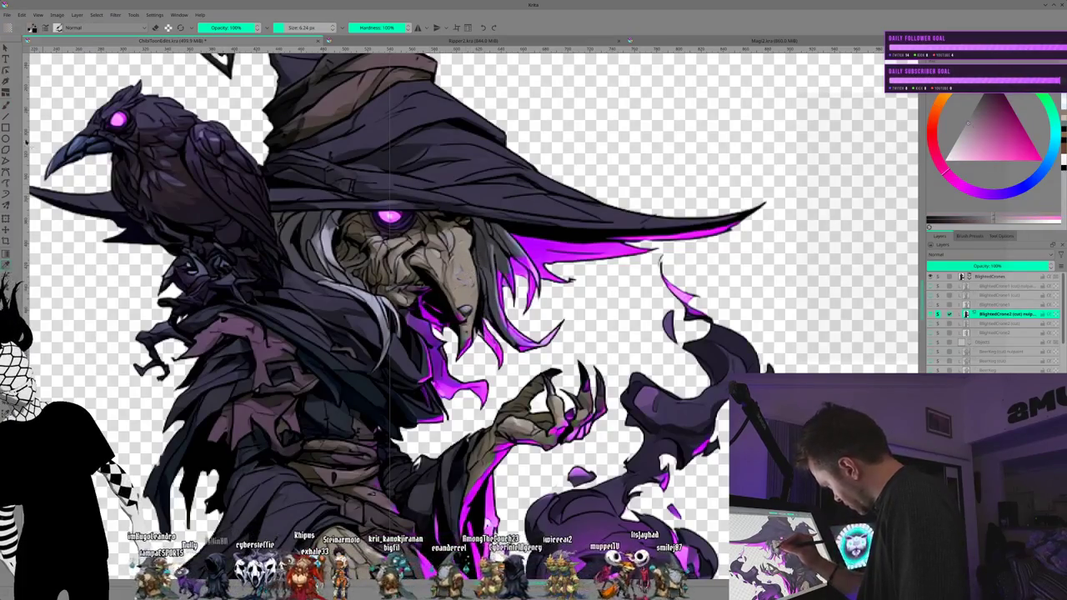
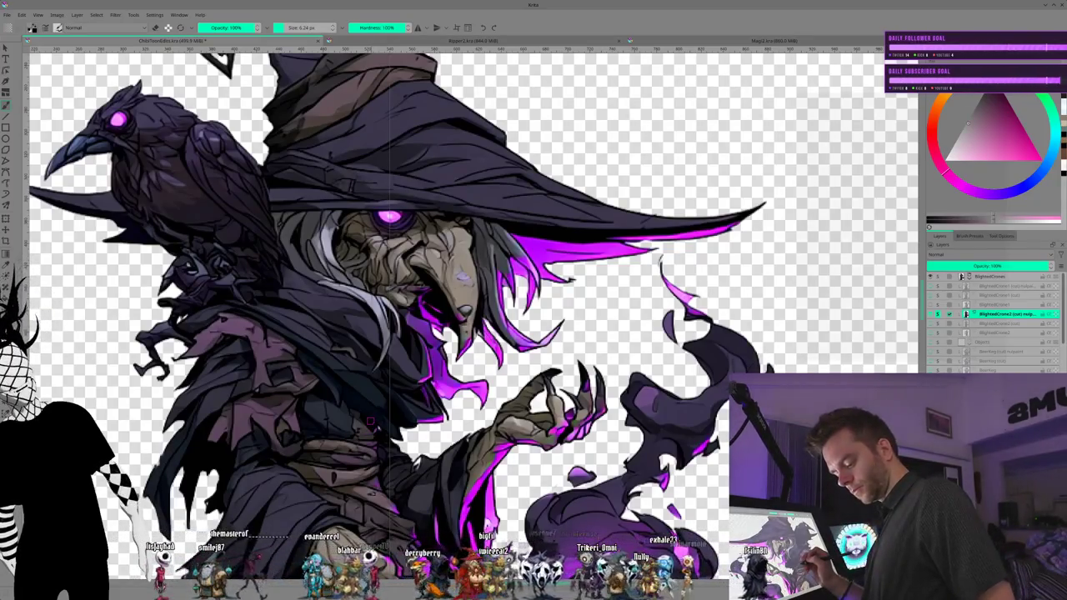
Step: Compare the lighter pink glow with the original purple, sample face colours, then set orange with a 13 px brush
key("ctrl+z")
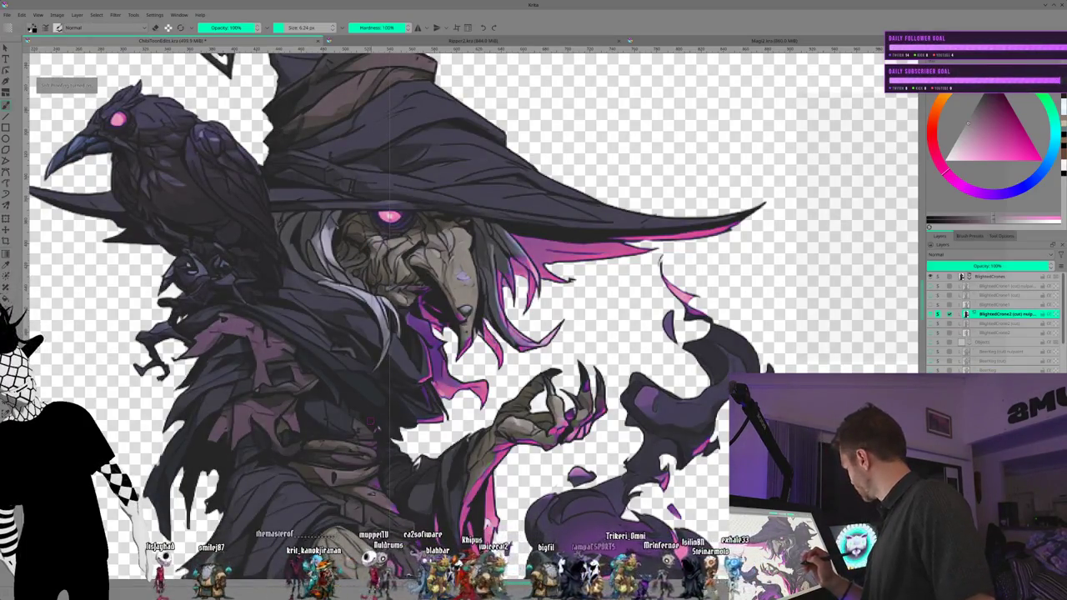
key("ctrl+shift+z")
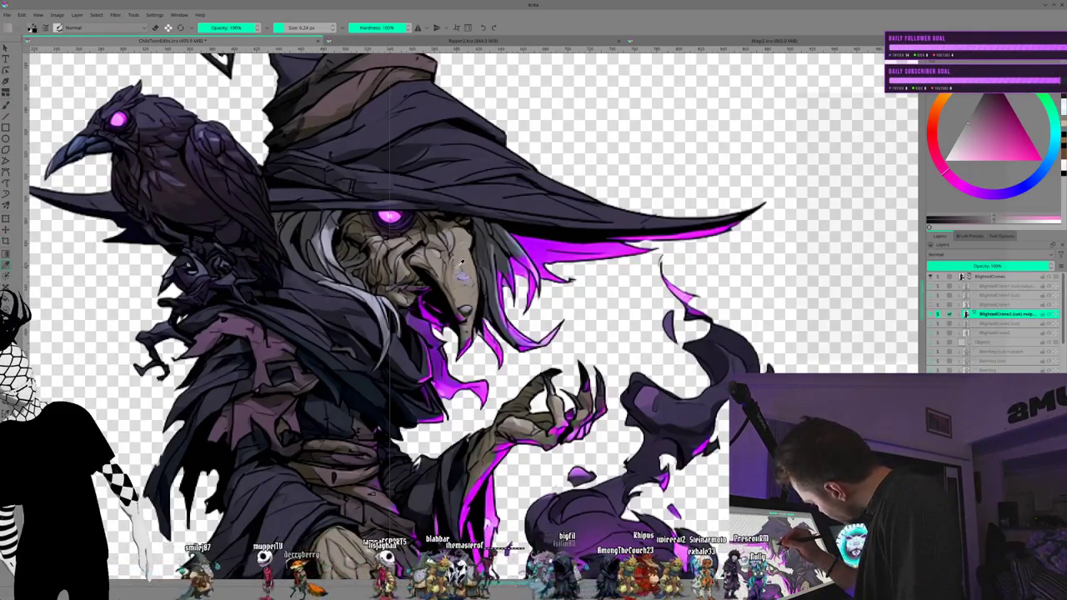
left_click(461, 271, "ctrl")
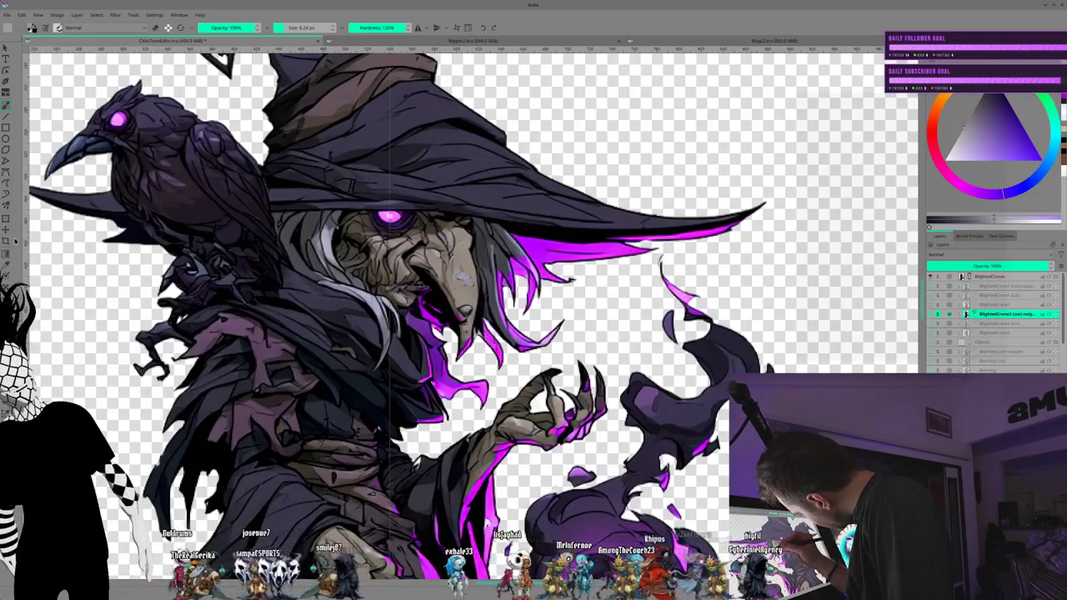
left_click(468, 279, "ctrl")
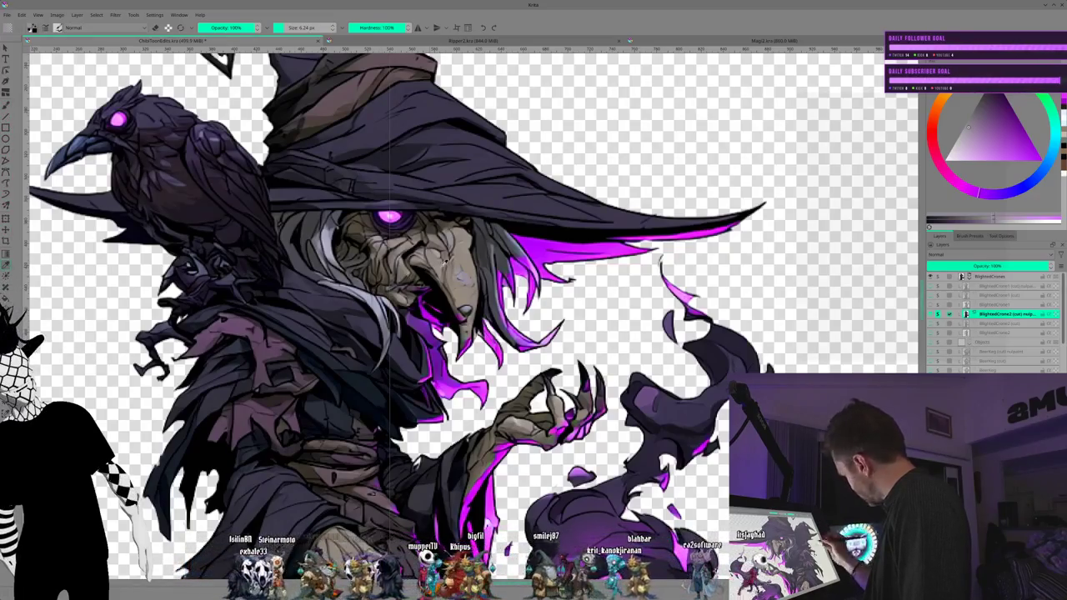
key("x")
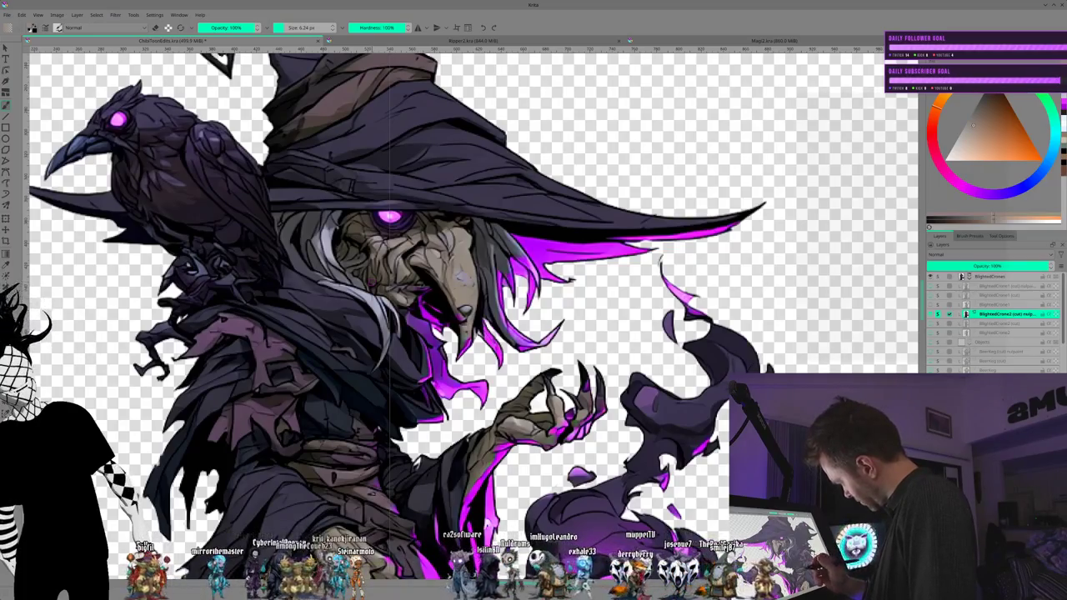
key("bracketright")
key("bracketright")
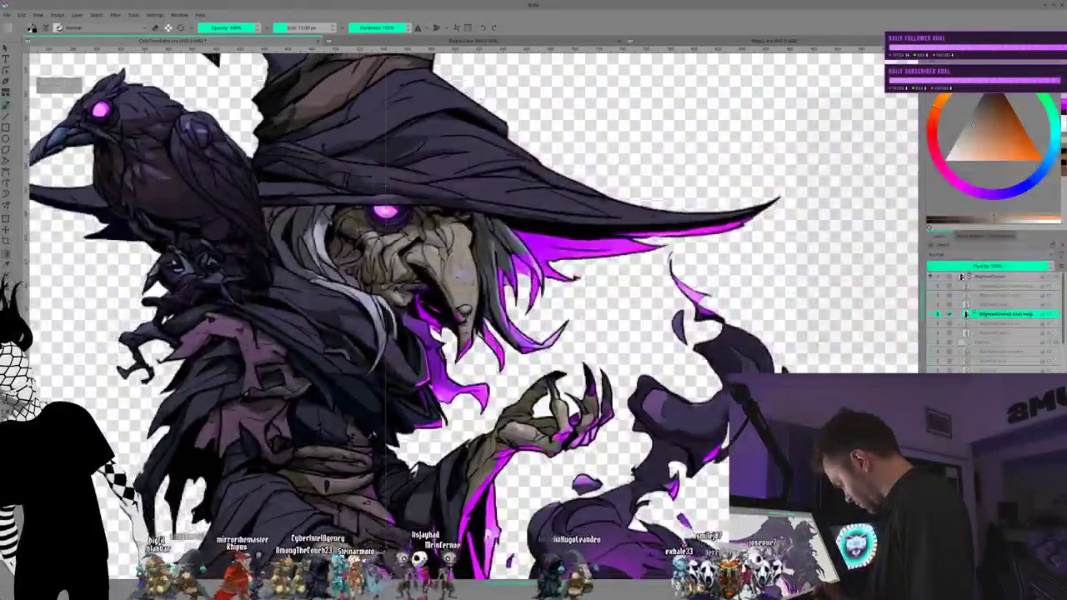
Step: Zoom out to fit the witch, zoom back in, set a 47.43 px brush and pan to her lower body
key("minus")
key("minus")
key("minus")
key("minus")
key("minus")
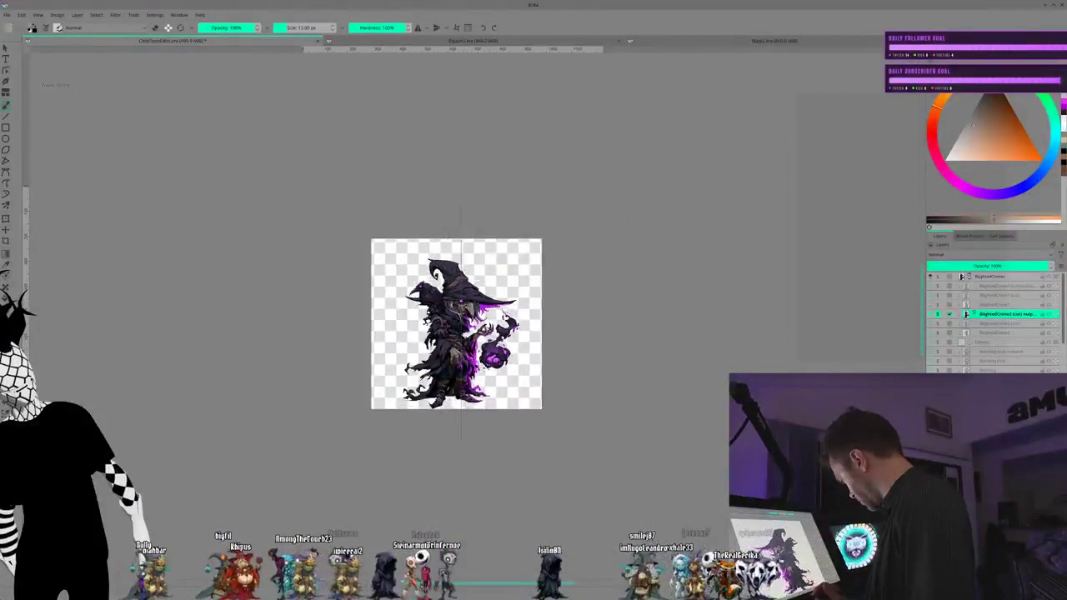
key("minus")
key("minus")
key("plus")
key("plus")
key("plus")
key("plus")
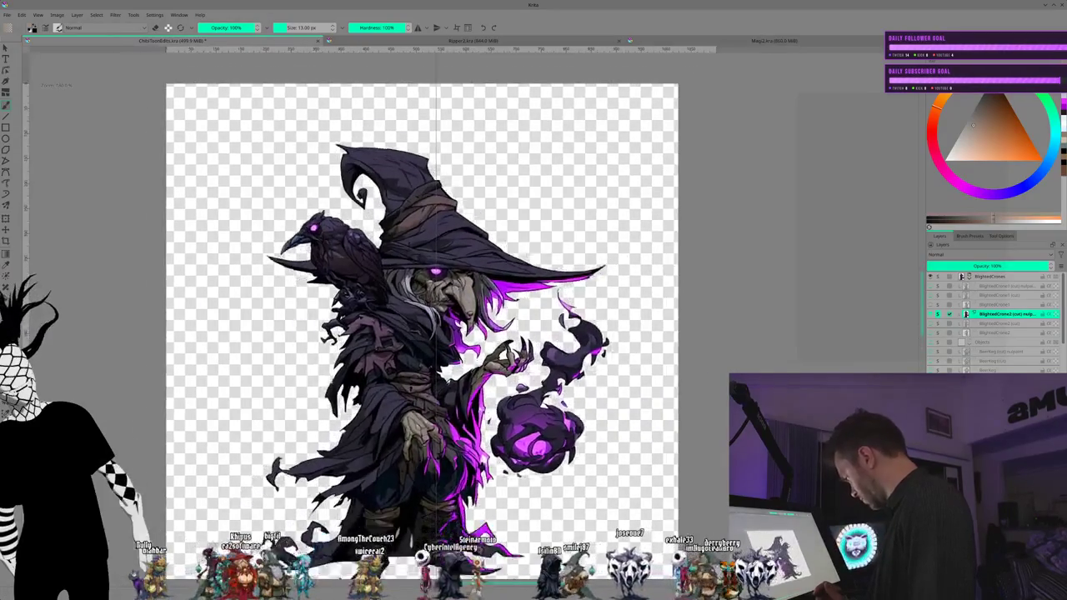
key("plus")
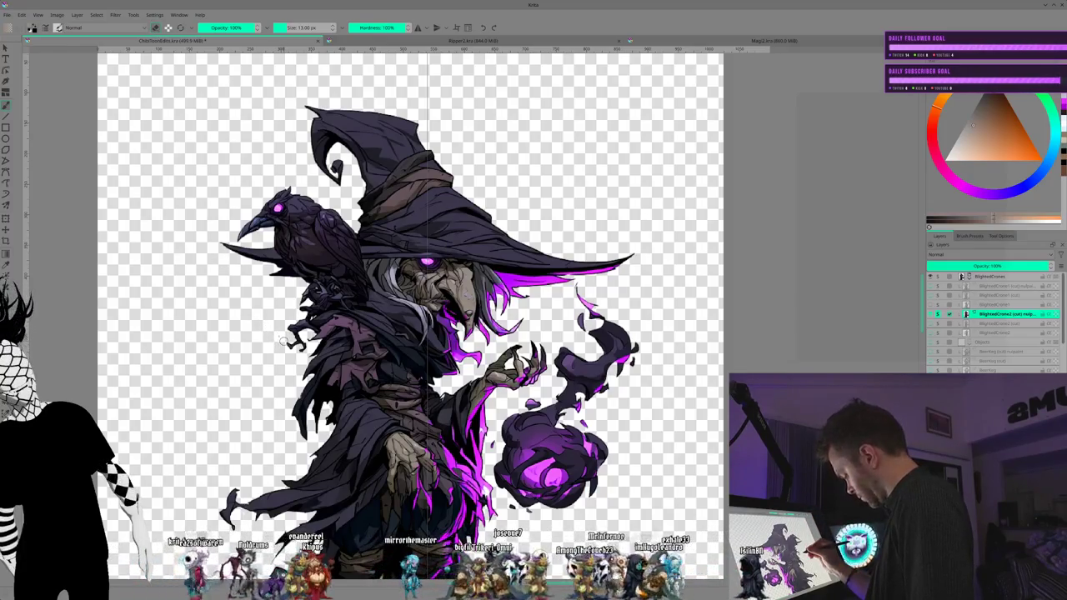
key("bracketright")
key("bracketright")
key("bracketright")
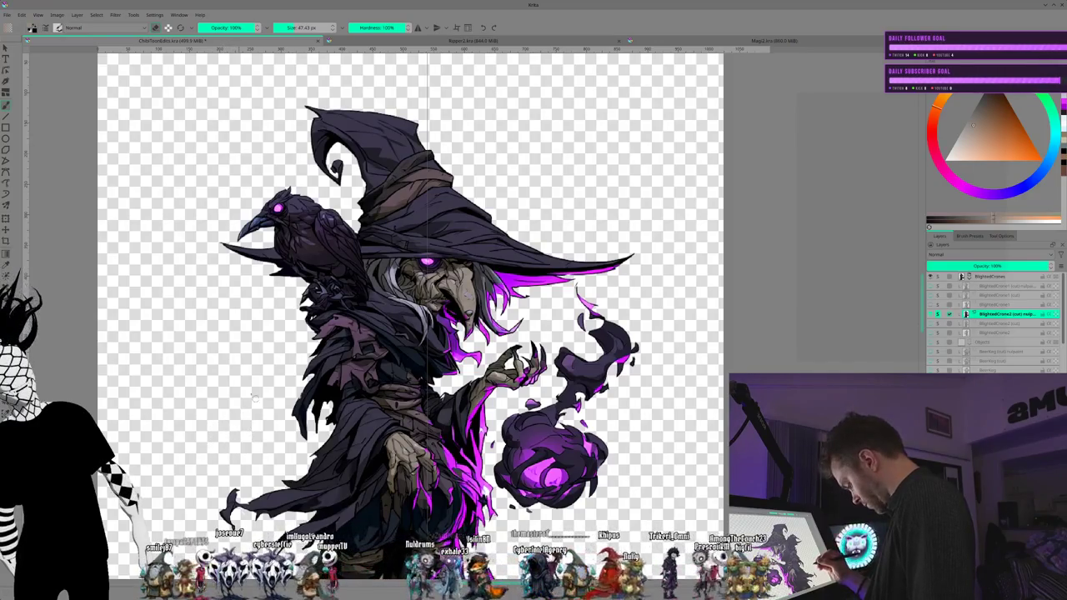
left_click_drag(235, 408, 289, 264)
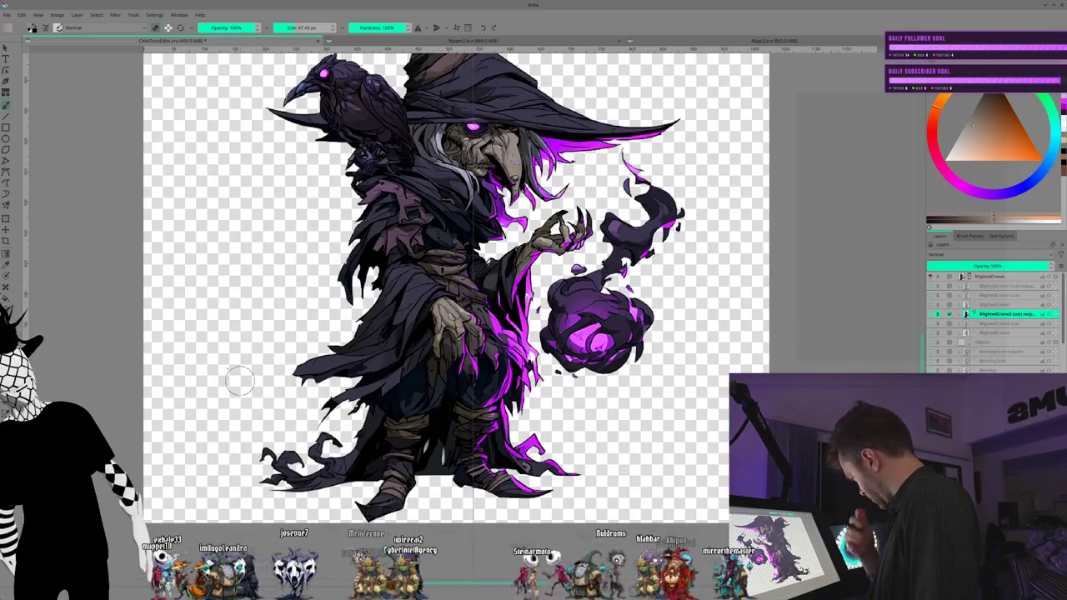
Step: Undo the lower-left cloak edge stroke and sample a red painting colour from the artwork
key("ctrl+z")
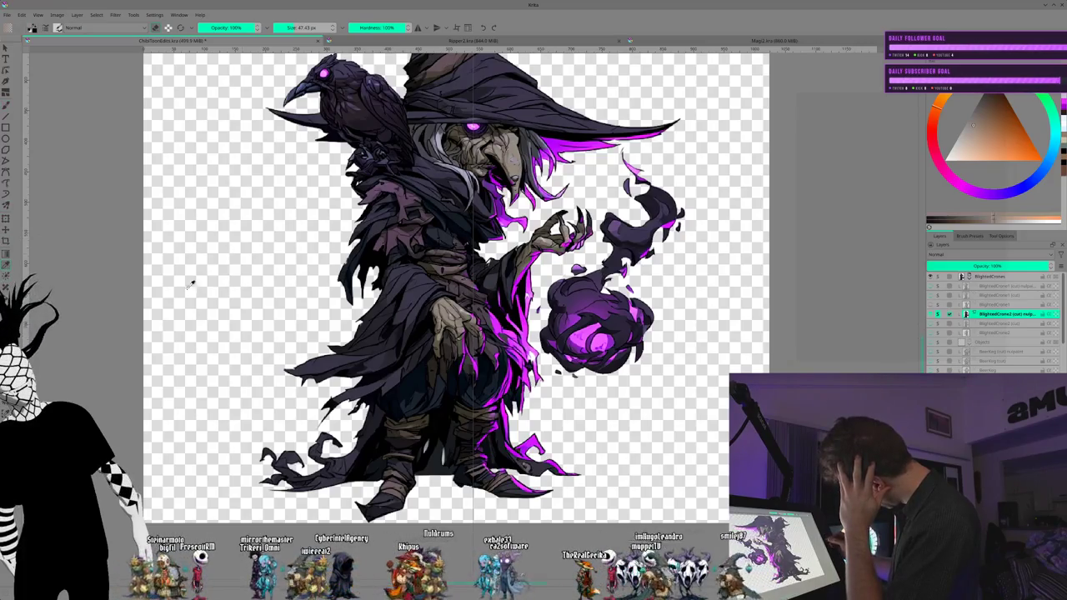
left_click(437, 420, "ctrl")
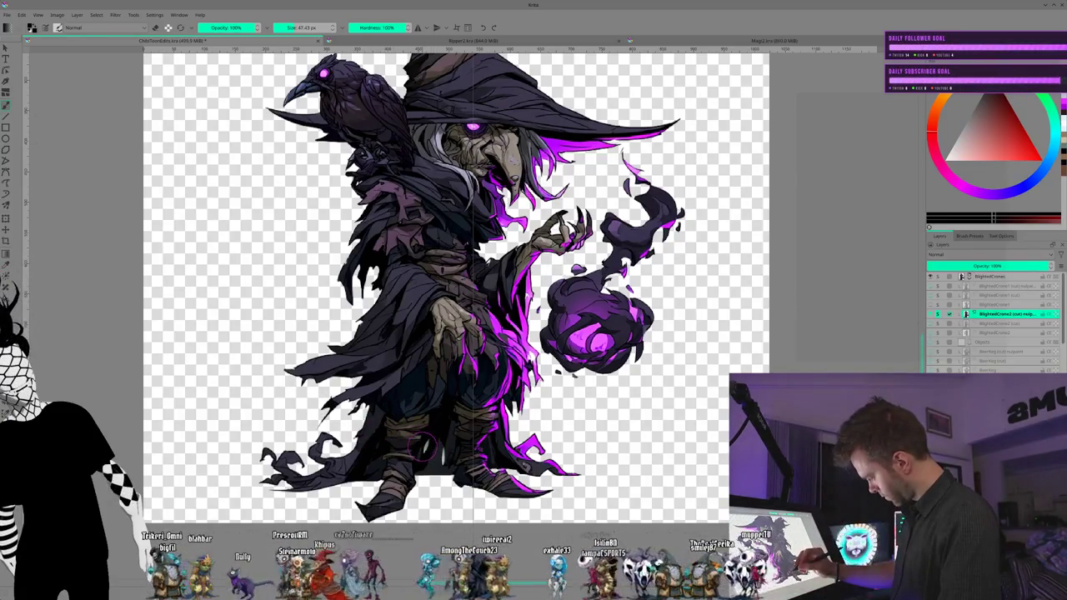
Step: Shrink the brush to 15 px and pick a pink-magenta painting colour matching the glow
key("bracketleft")
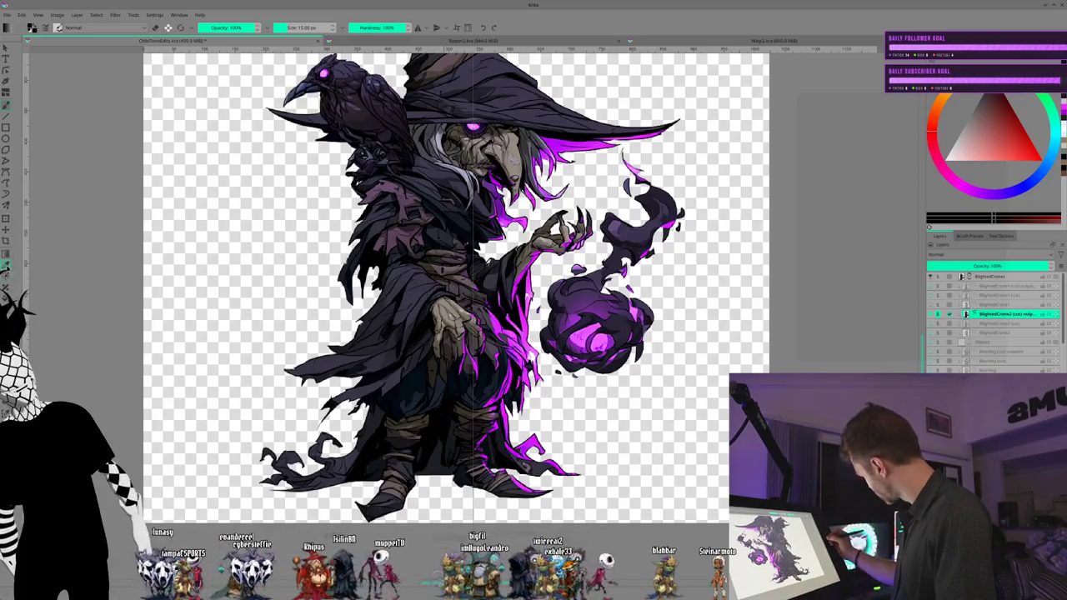
left_click(937, 126)
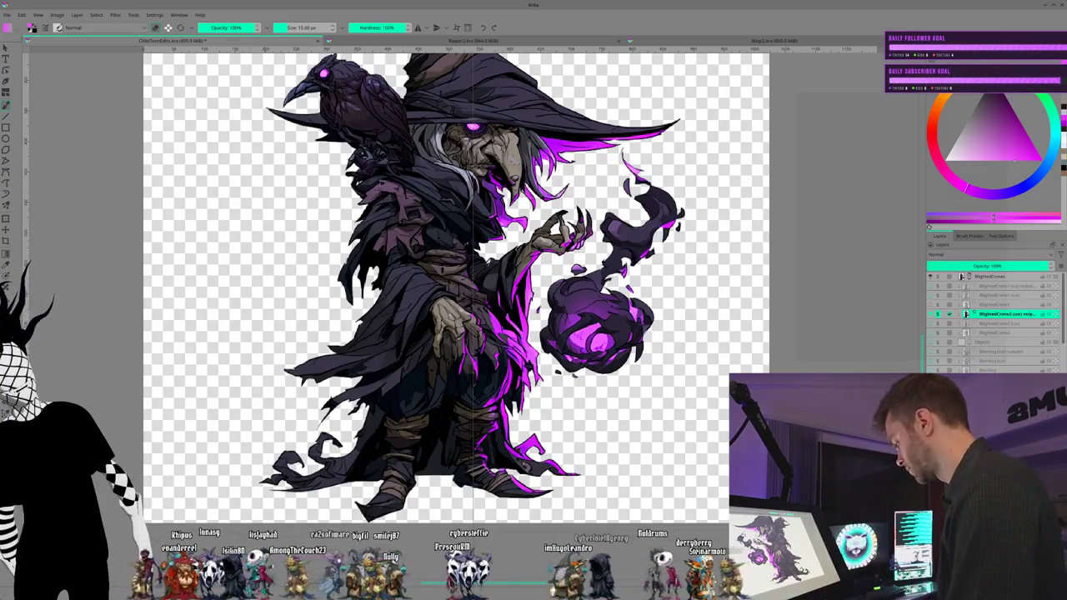
Step: Shrink the brush to 6 px, zoom out and recentre on the witch, then show the green witch layer
key("bracketleft")
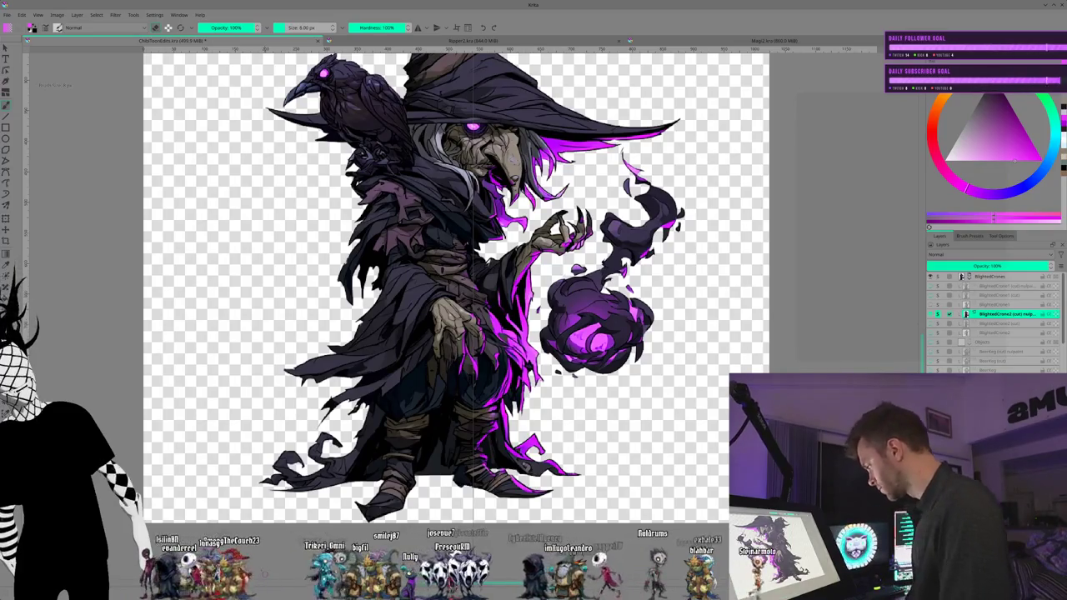
key("bracketleft")
key("bracketleft")
key("bracketleft")
key("minus")
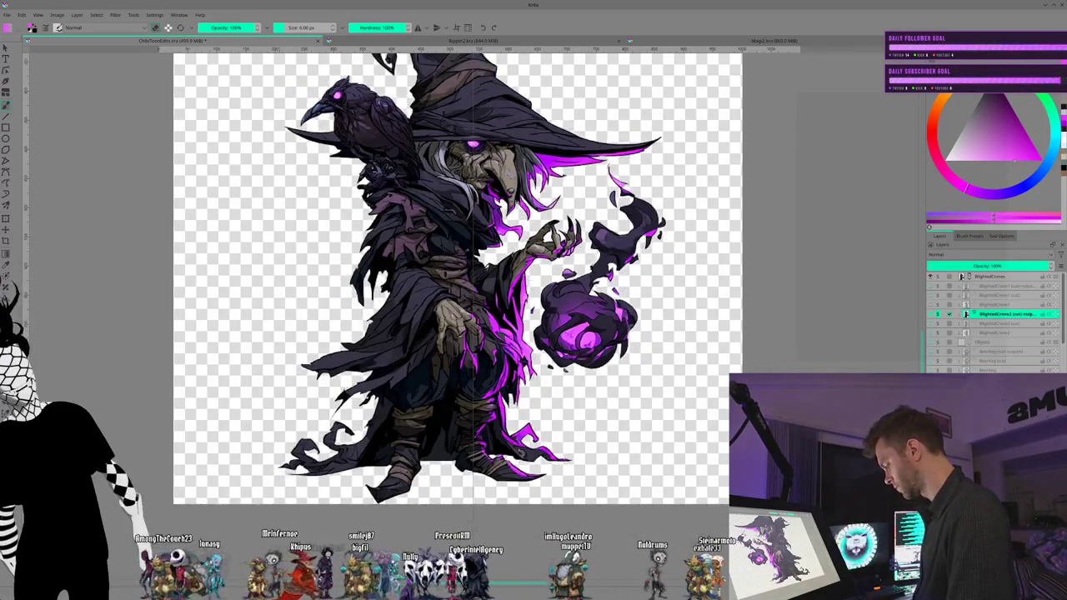
key("minus")
key("minus")
key("minus")
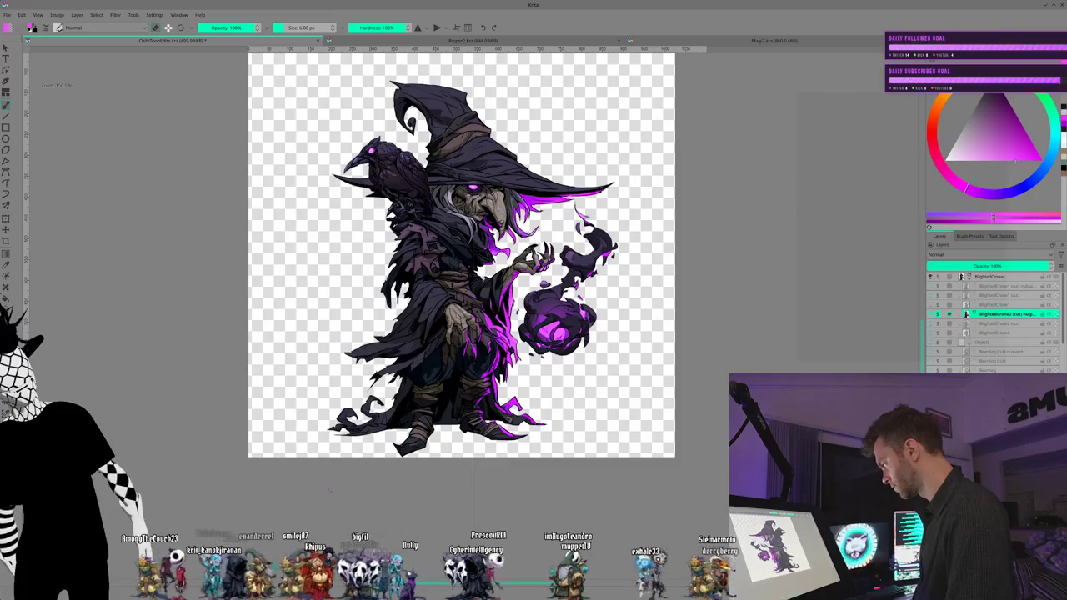
mouse_move(329, 492)
left_mouse_down()
mouse_move(218, 372)
mouse_move(257, 353)
left_mouse_up()
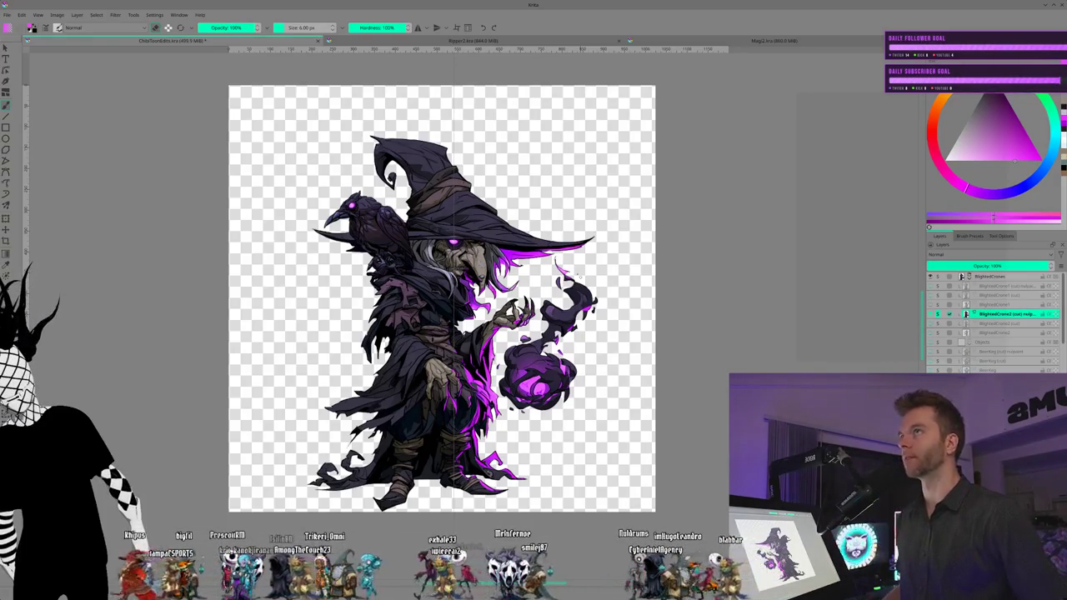
key("alt+Tab")
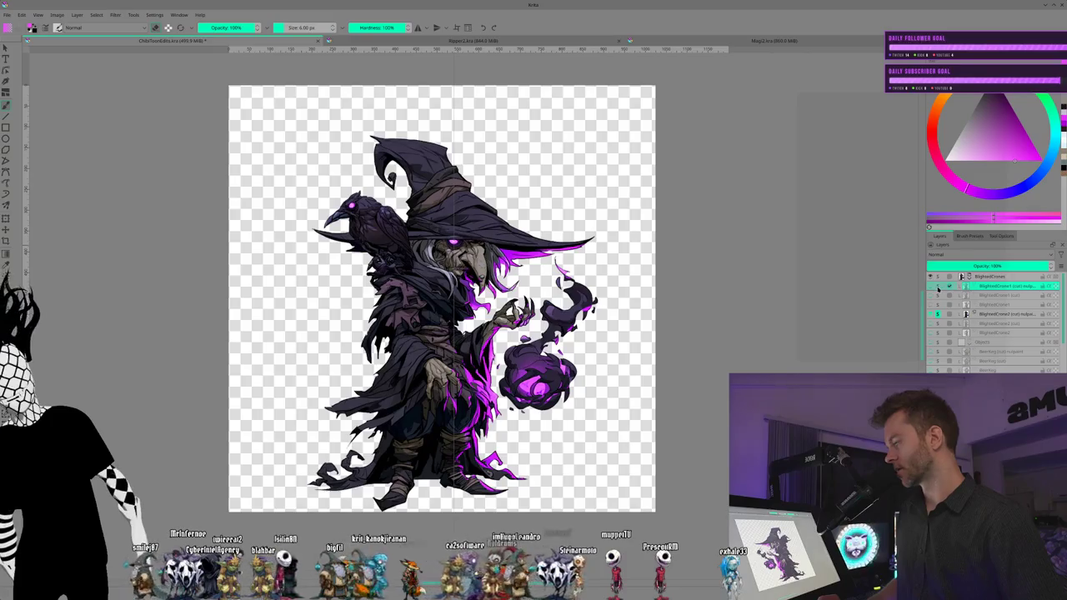
left_click(938, 314)
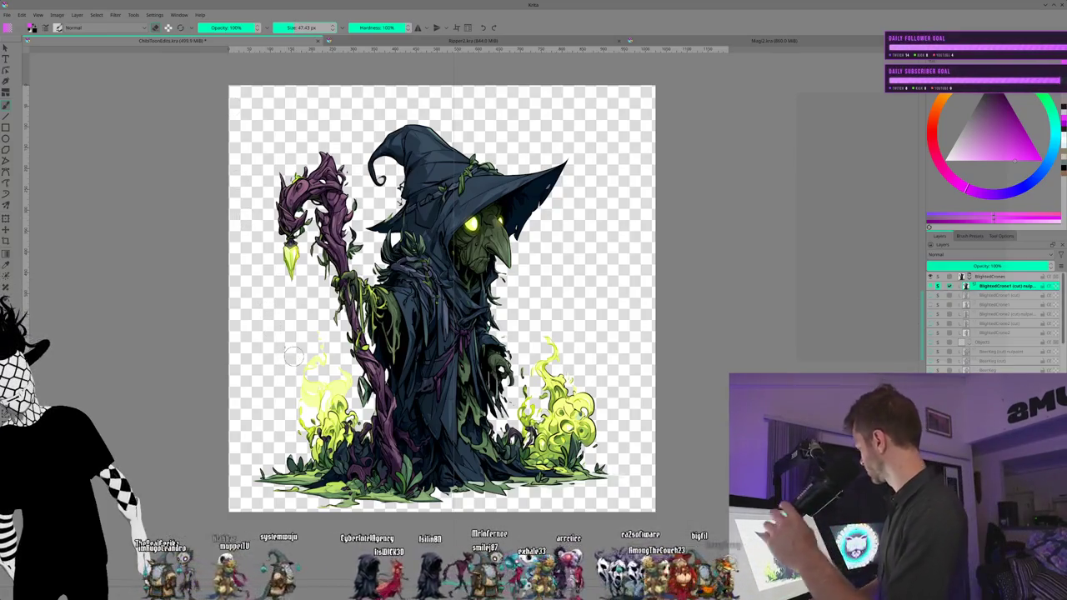
Step: Zoom in two steps on the green swamp witch with the twisted staff
key("plus")
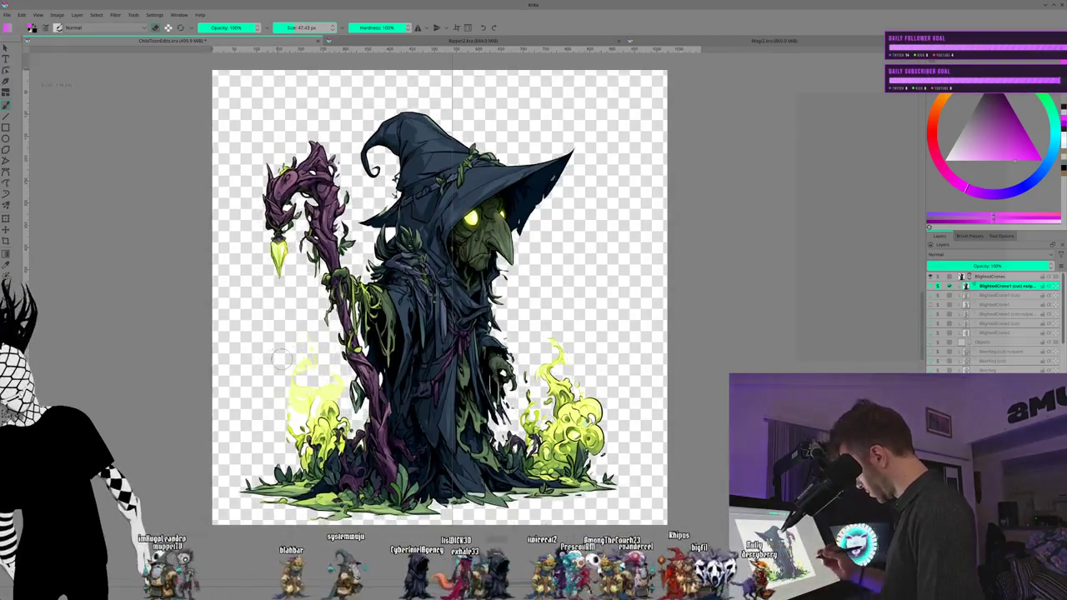
key("plus")
key("plus")
key("plus")
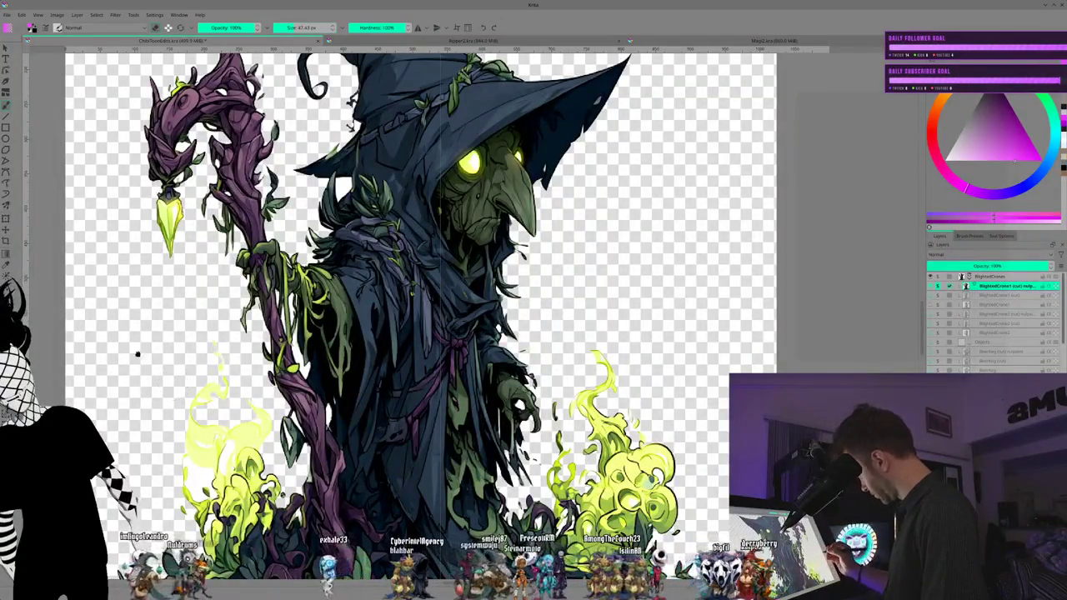
Step: Pan to the witch's base, erase the yellow-green flame tuft at lower left, and enlarge the eraser
left_click_drag(138, 363, 164, 321)
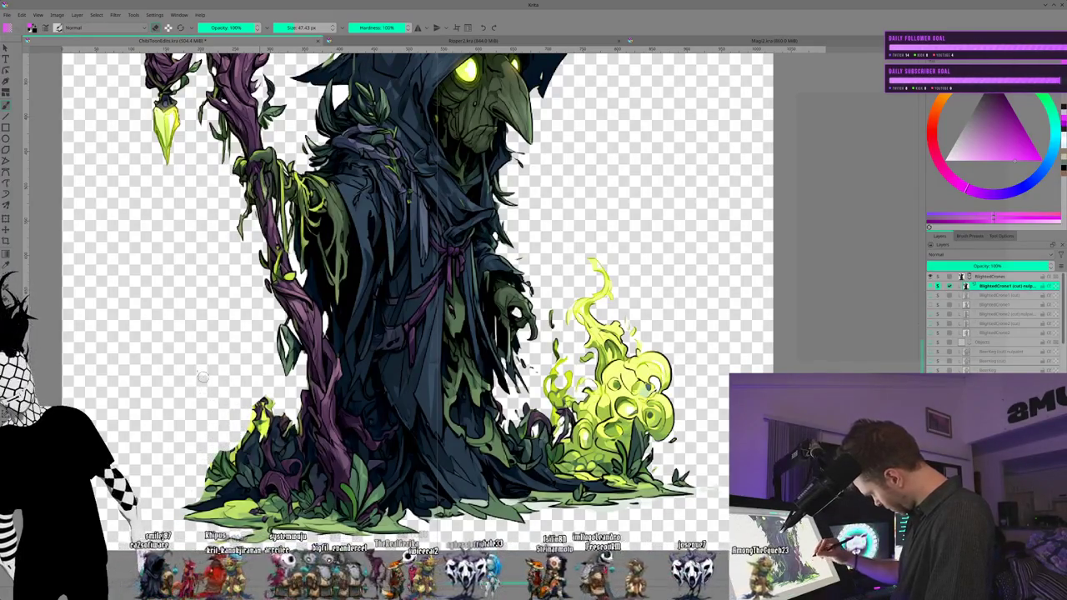
left_click_drag(254, 402, 259, 417)
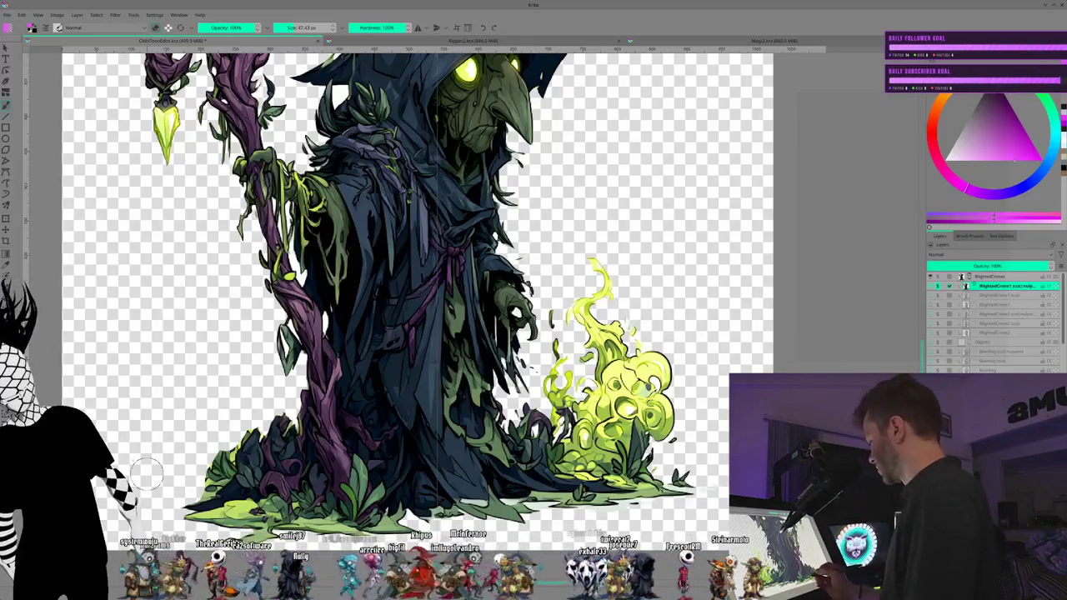
key("bracketright")
key("bracketright")
key("bracketright")
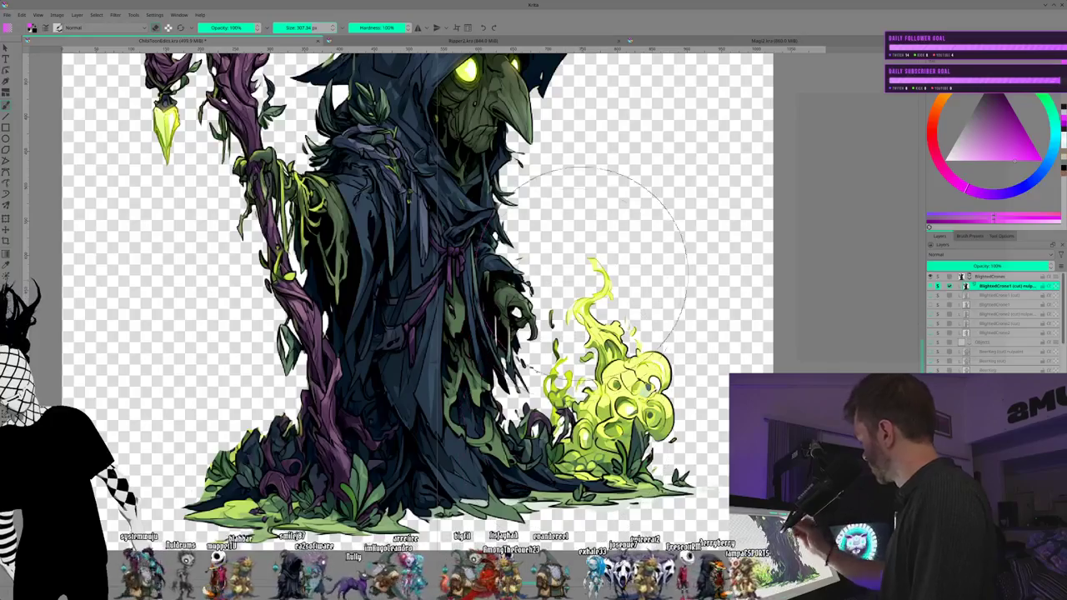
Step: With a roughly 41 px eraser, remove the right-side flame and the tall leaf spike beside the robe
left_click(292, 28)
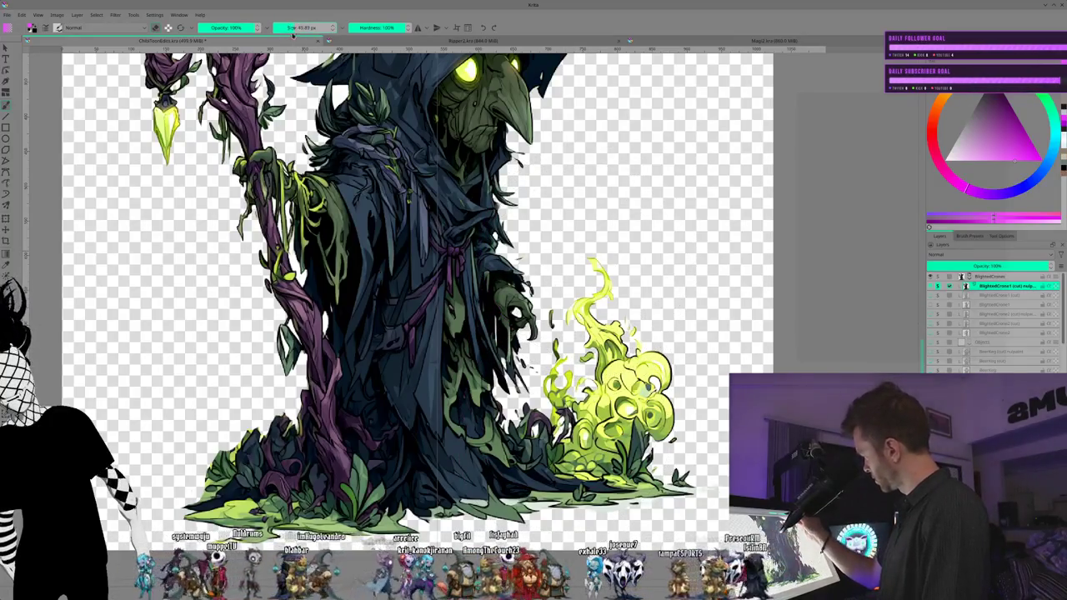
mouse_move(593, 265)
left_mouse_down()
mouse_move(605, 285)
mouse_move(603, 268)
mouse_move(575, 323)
mouse_move(633, 375)
left_mouse_up()
left_click_drag(617, 333, 624, 327)
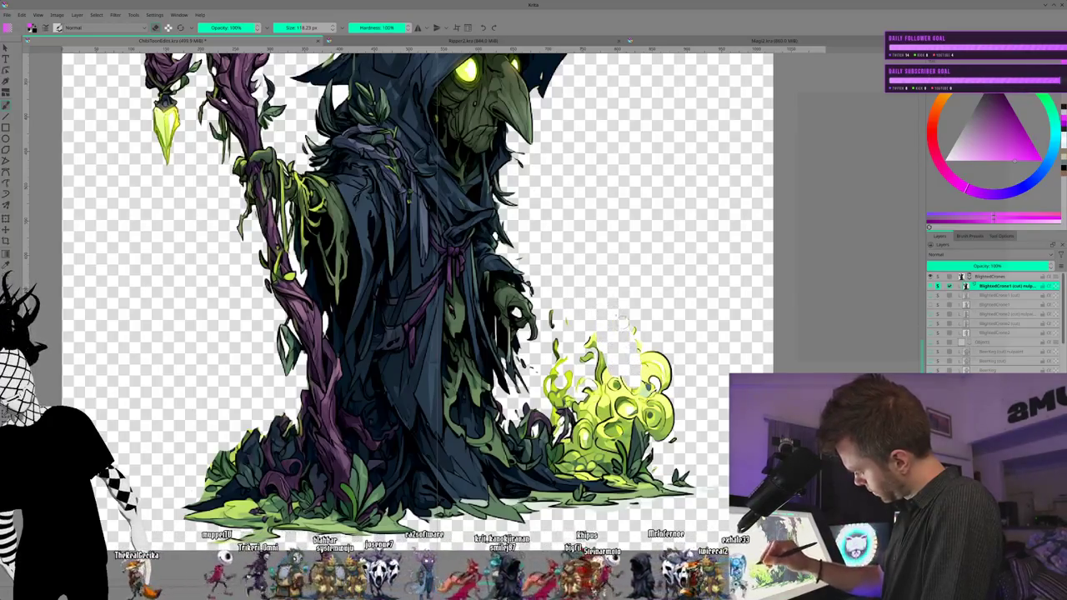
mouse_move(662, 384)
left_mouse_down()
mouse_move(658, 351)
mouse_move(670, 409)
left_mouse_up()
mouse_move(688, 487)
left_mouse_down()
mouse_move(602, 354)
mouse_move(601, 385)
left_mouse_up()
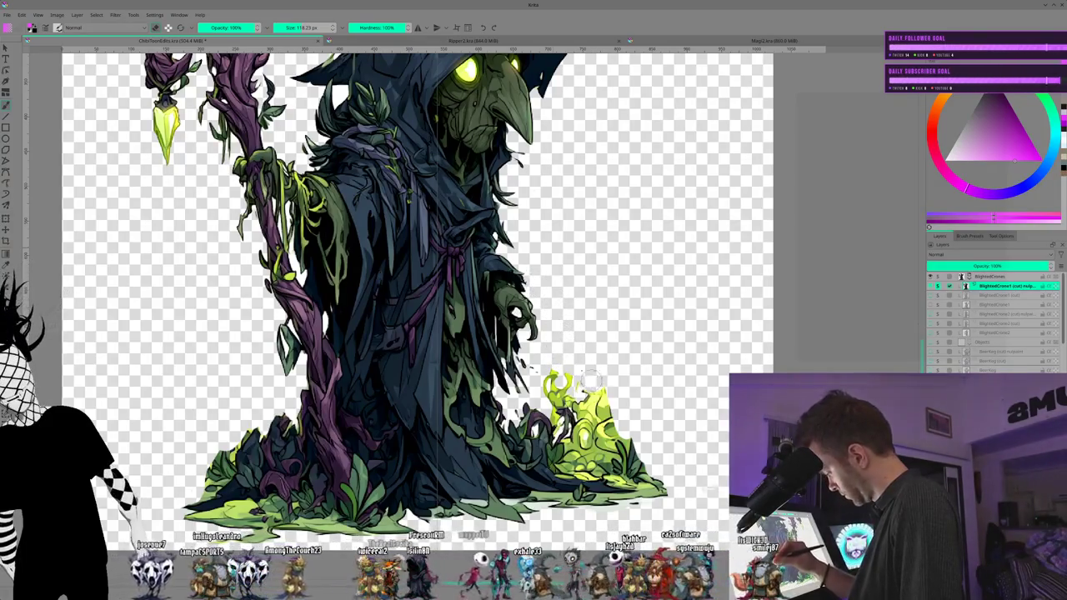
mouse_move(606, 401)
left_mouse_down()
mouse_move(651, 477)
mouse_move(563, 383)
left_mouse_up()
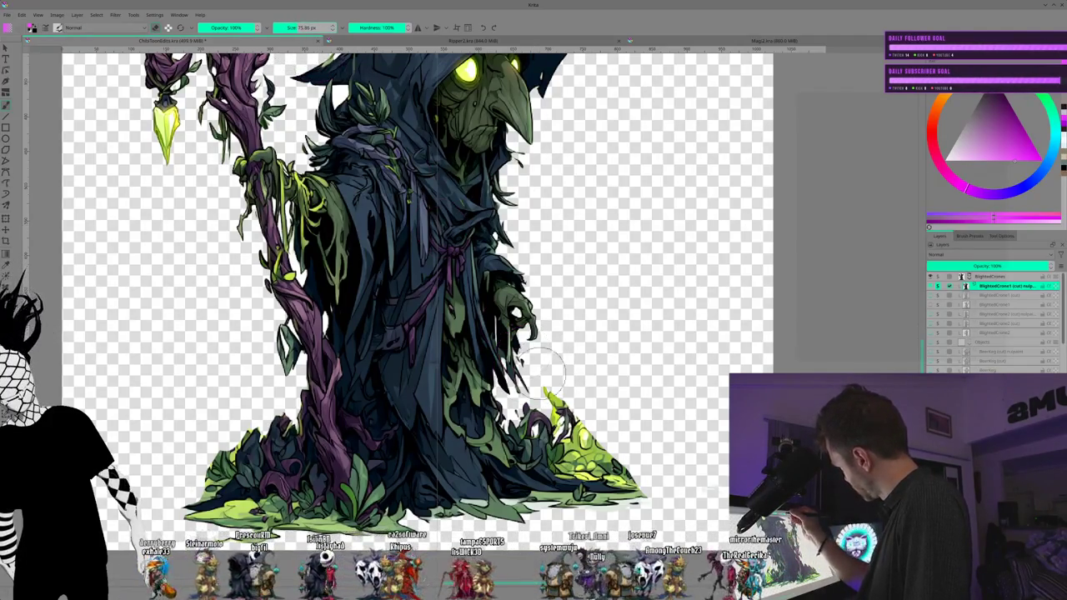
mouse_move(552, 385)
left_mouse_down()
mouse_move(546, 391)
mouse_move(615, 462)
left_mouse_up()
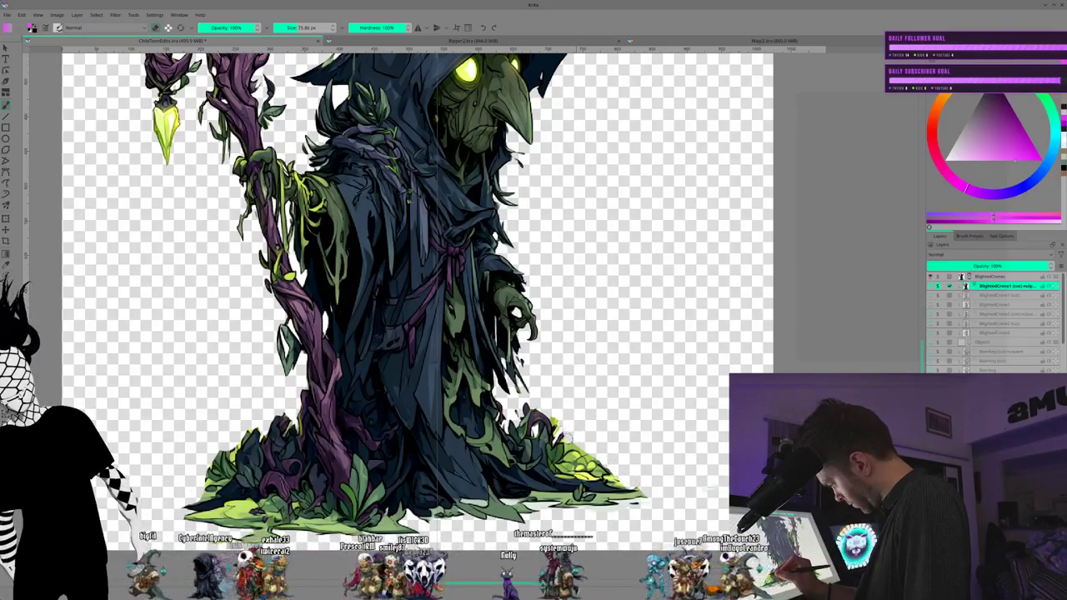
left_click_drag(563, 416, 523, 410)
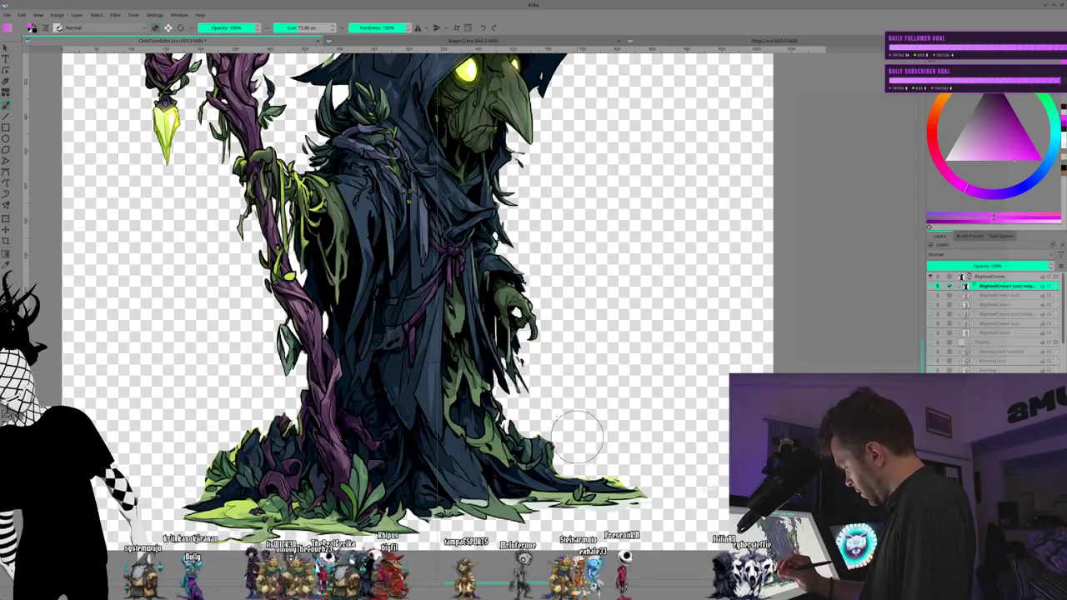
Step: Zoom and pan to bring the lower right of the robe into view
scroll(450, 313, "up", 2)
scroll(450, 312, "up", 2)
scroll(587, 441, "up", 1)
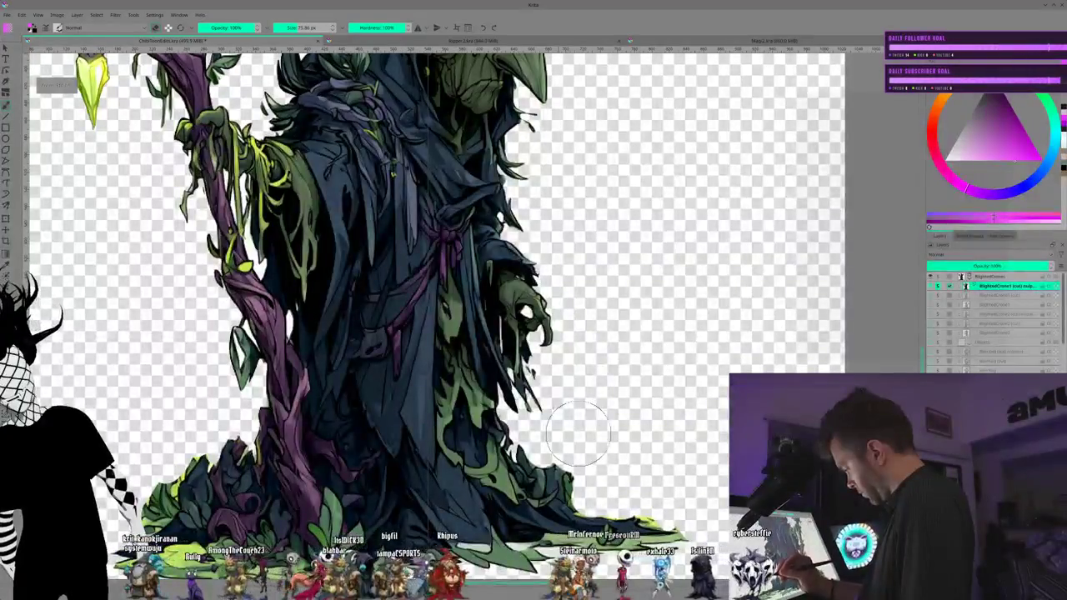
scroll(600, 458, "up", 1)
scroll(625, 483, "up", 1)
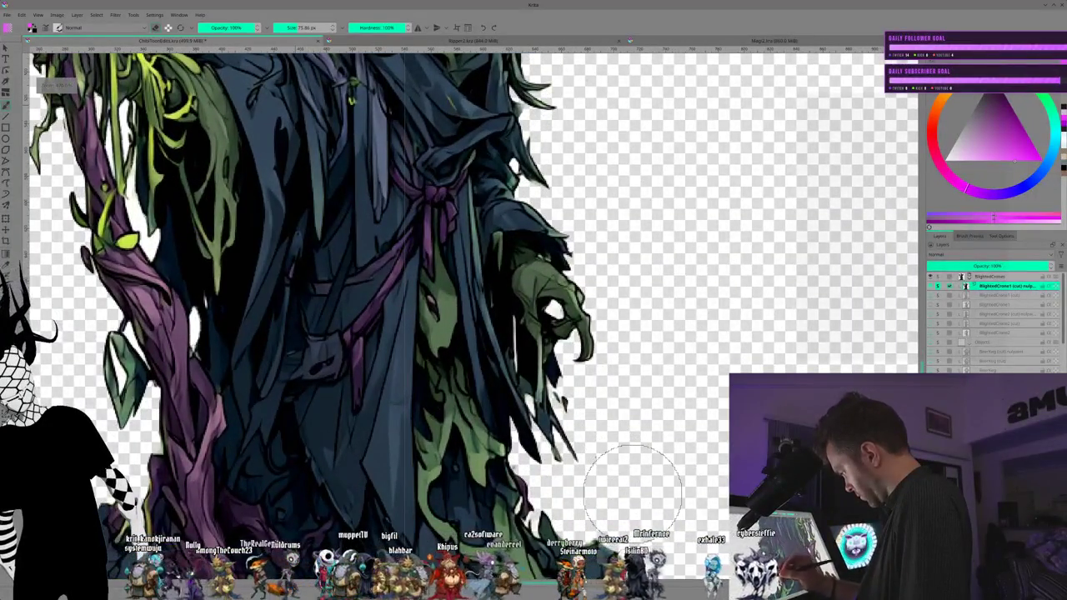
left_click_drag(634, 492, 457, 323)
scroll(457, 322, "down", 1)
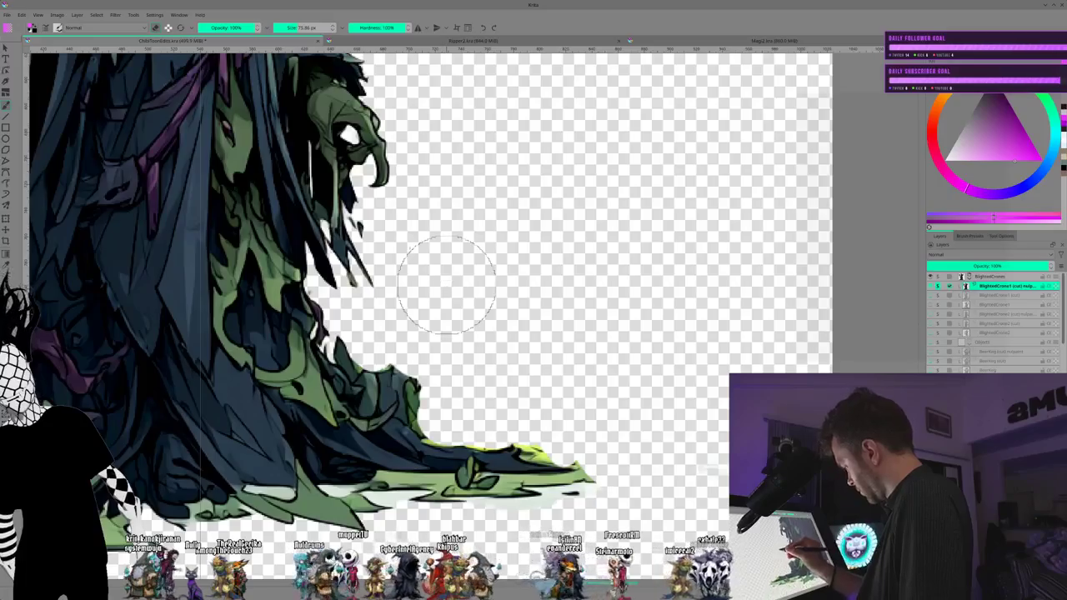
Step: Clean up the green grass along the robe's hem, then pan to the foliage at its base
left_click_drag(546, 500, 575, 493)
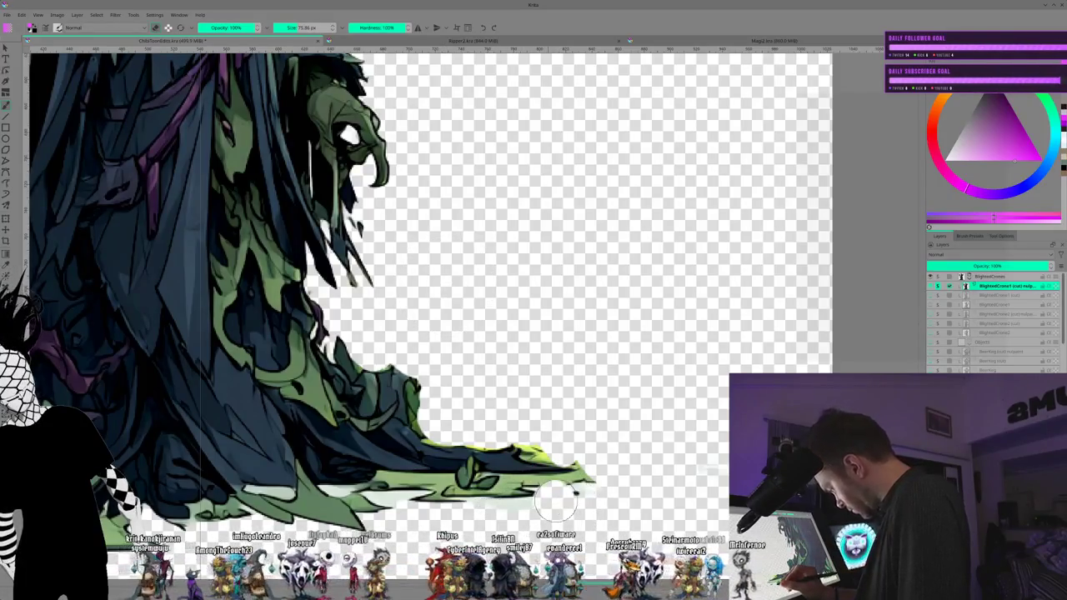
key("ctrl+z")
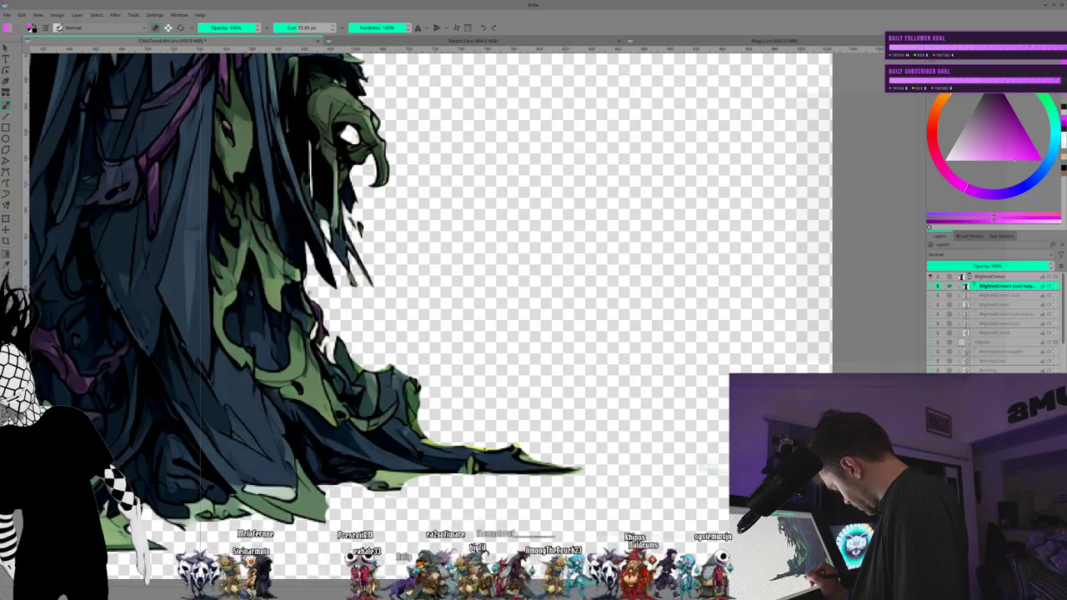
left_click_drag(342, 497, 358, 505)
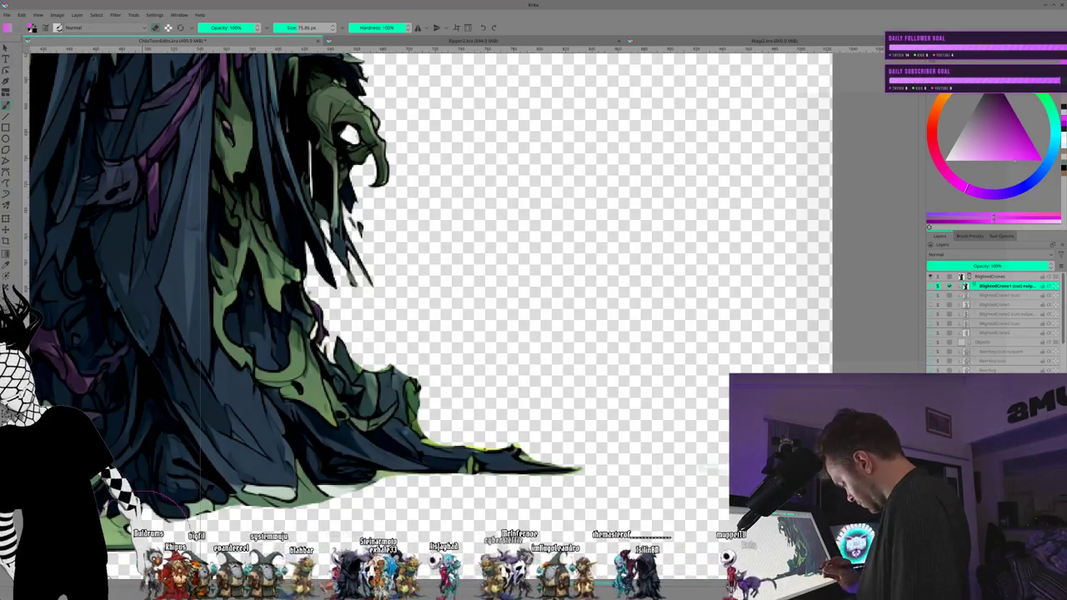
mouse_move(268, 510)
left_mouse_down()
mouse_move(368, 461)
mouse_move(342, 441)
left_mouse_up()
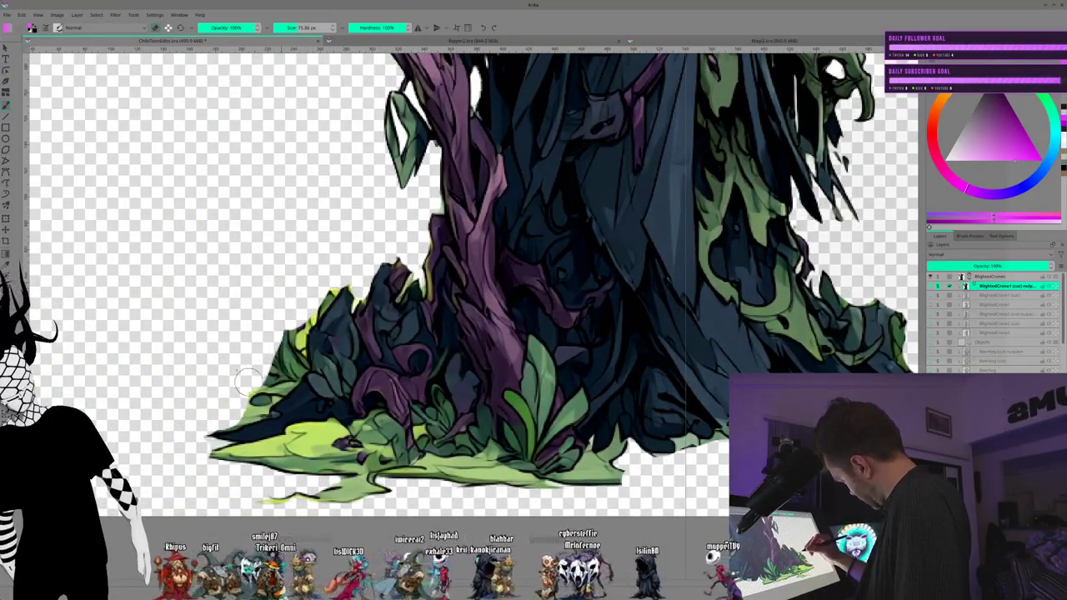
Step: Tidy the foliage's left edge, erase stray green wisps and the ragged ground edge, and rework its outline
left_click_drag(250, 405, 290, 320)
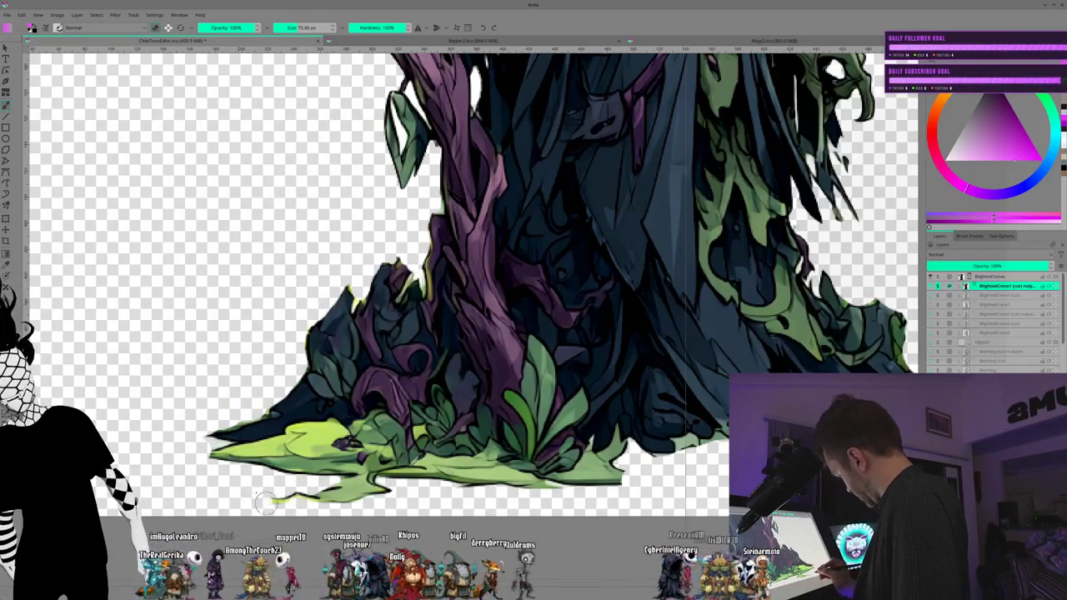
mouse_move(250, 500)
left_mouse_down()
mouse_move(359, 499)
mouse_move(376, 487)
mouse_move(334, 475)
mouse_move(498, 477)
mouse_move(532, 491)
mouse_move(611, 481)
left_mouse_up()
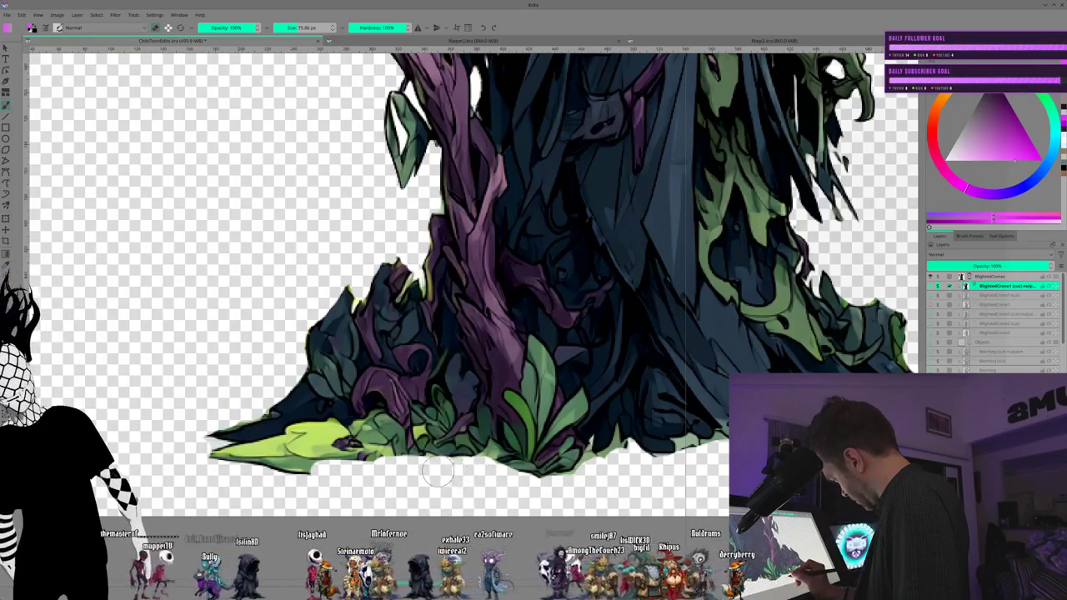
left_click_drag(401, 471, 211, 461)
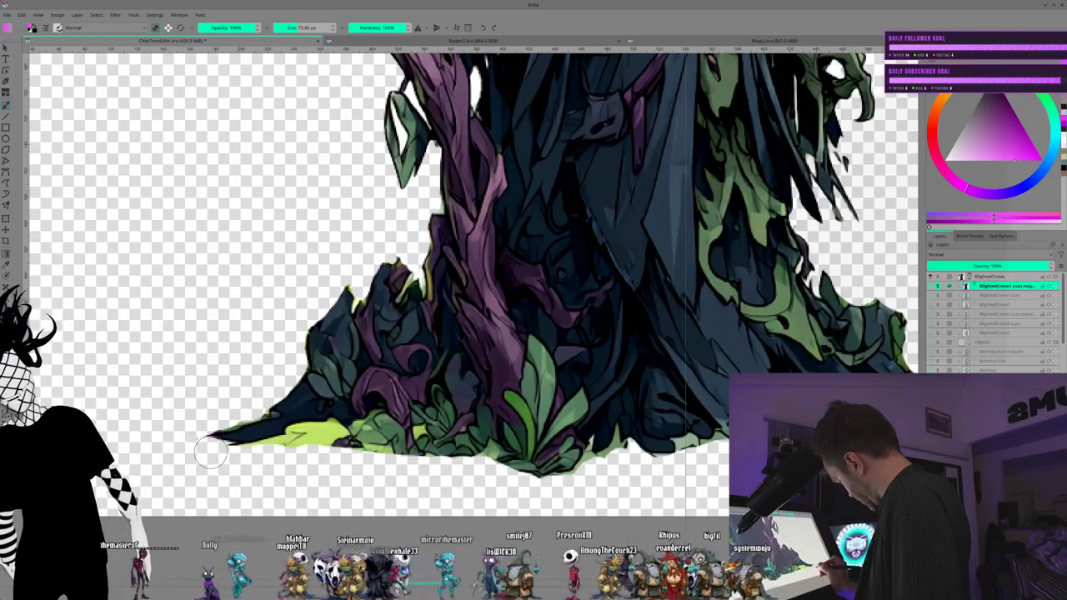
left_click_drag(248, 459, 281, 456)
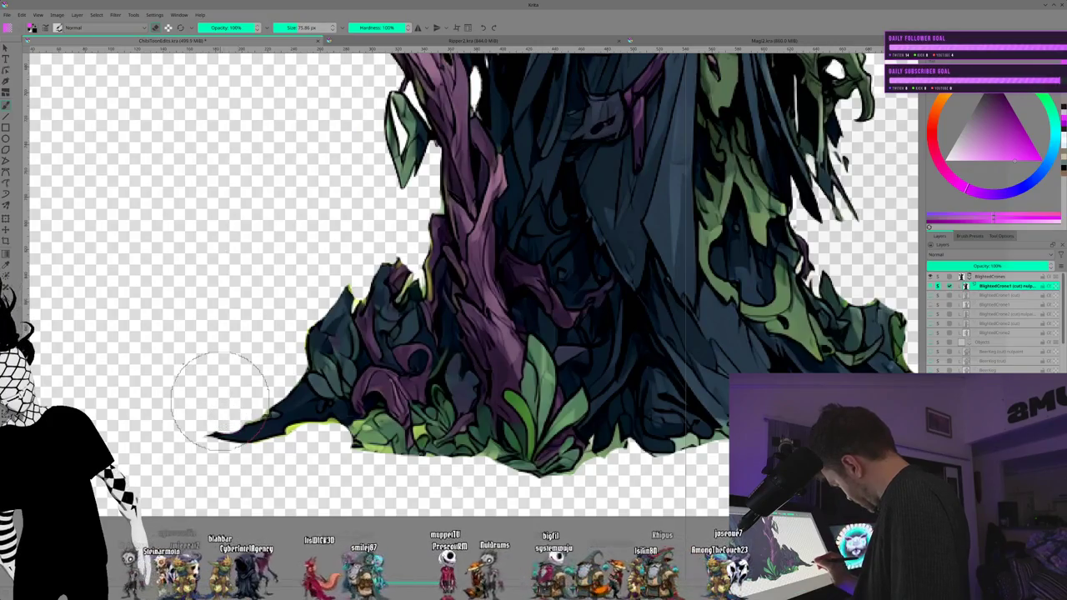
left_click_drag(208, 457, 215, 462)
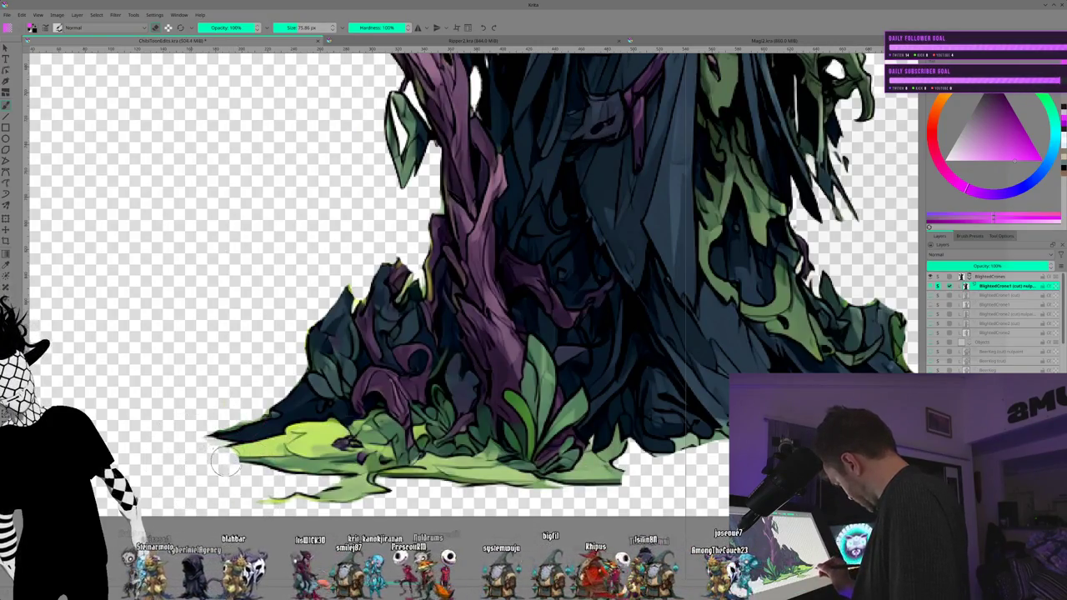
mouse_move(227, 457)
left_mouse_down()
mouse_move(283, 467)
mouse_move(258, 500)
mouse_move(333, 496)
mouse_move(342, 479)
mouse_move(404, 494)
left_mouse_up()
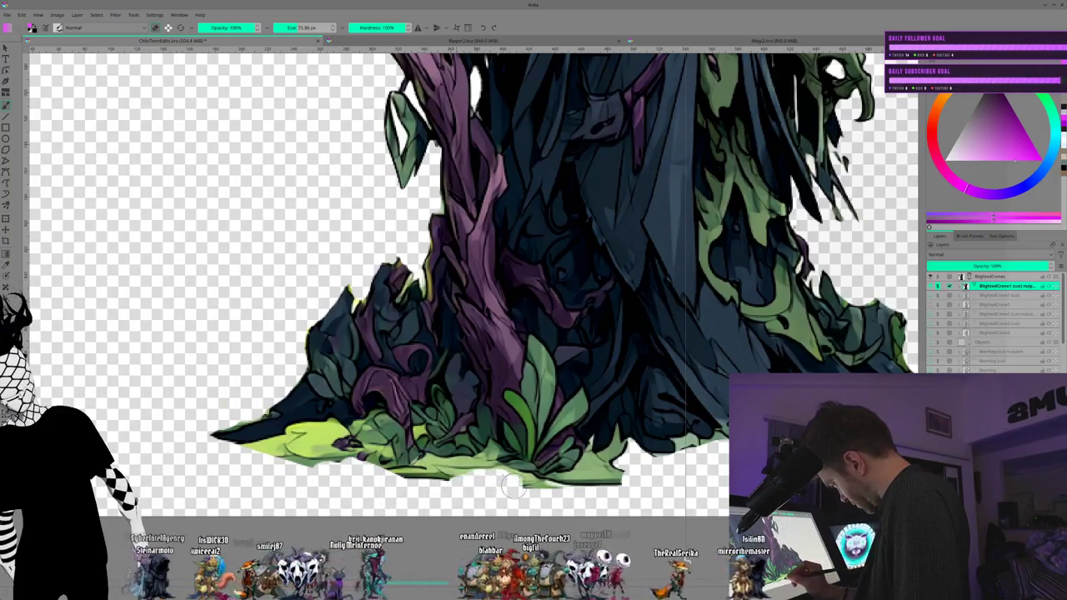
Step: Trim the green ground's lower edge from right to left into a thin strip, then recentre the robe base
mouse_move(536, 492)
left_mouse_down()
mouse_move(552, 498)
mouse_move(618, 476)
left_mouse_up()
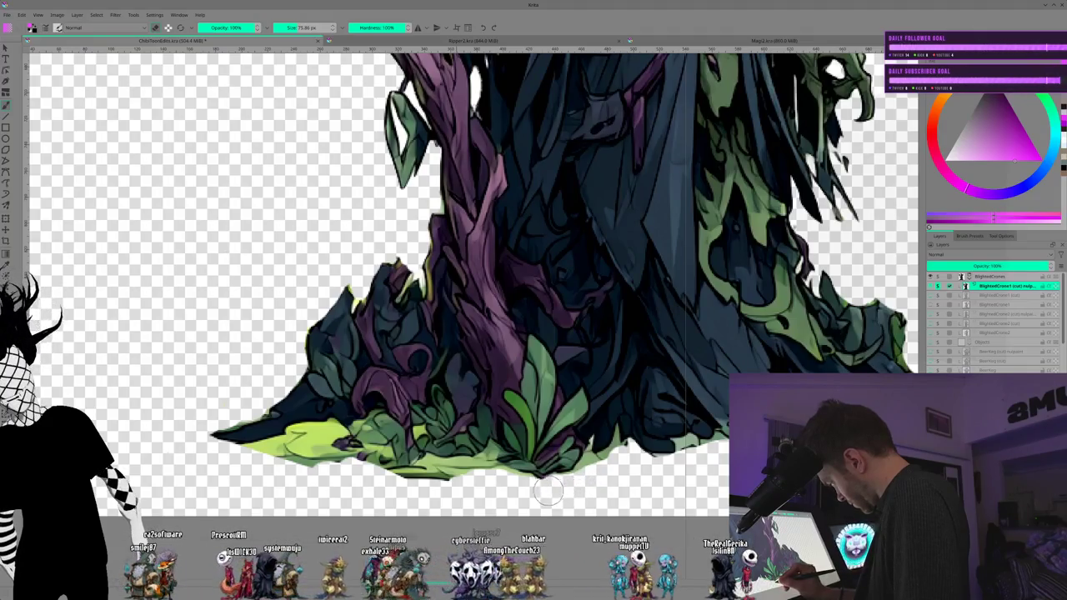
left_click_drag(511, 484, 254, 459)
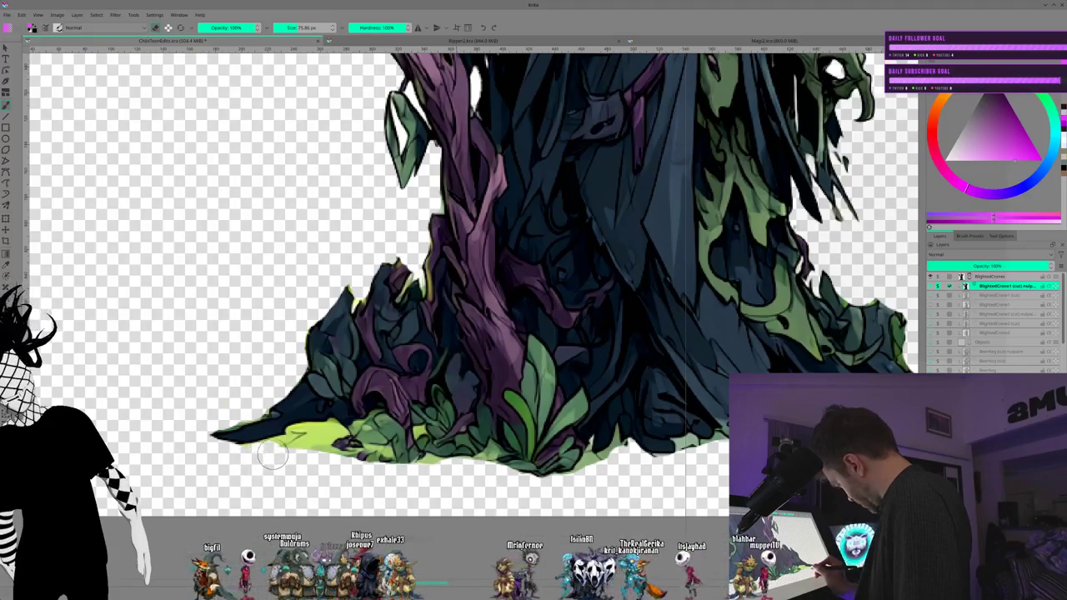
mouse_move(325, 443)
left_mouse_down()
mouse_move(440, 465)
mouse_move(407, 458)
left_mouse_up()
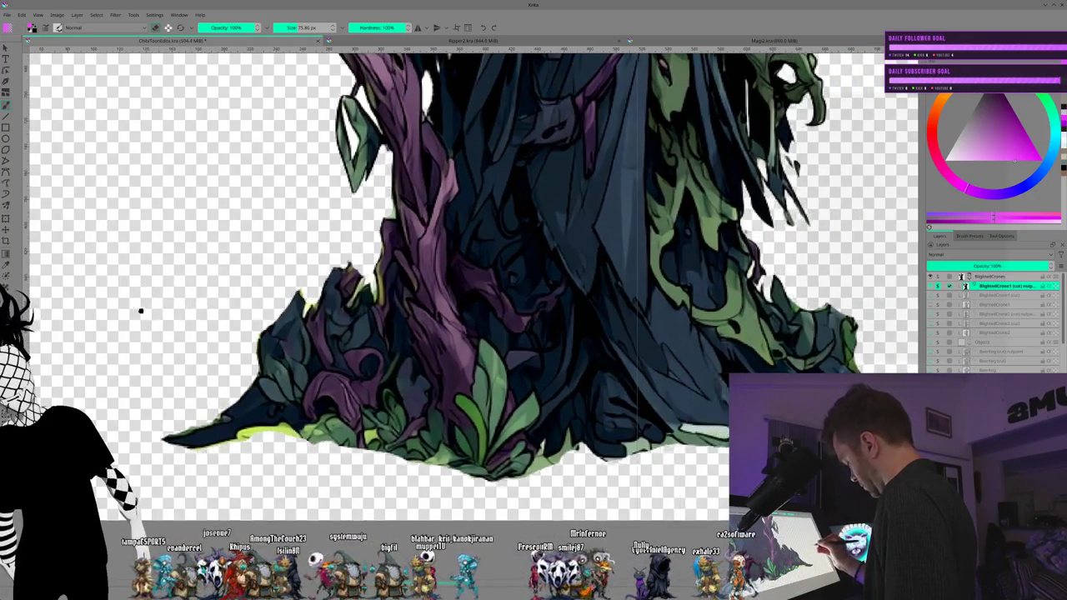
left_click_drag(136, 286, 15, 298)
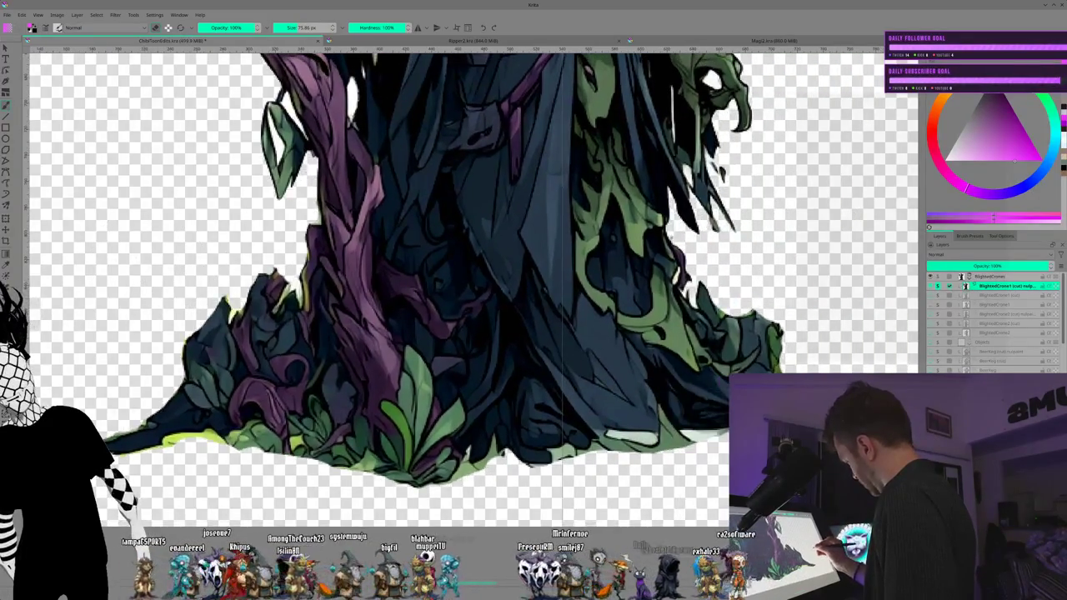
Step: Pan the robe base into the centre and shrink the brush to 22 px
left_click_drag(502, 454, 361, 464)
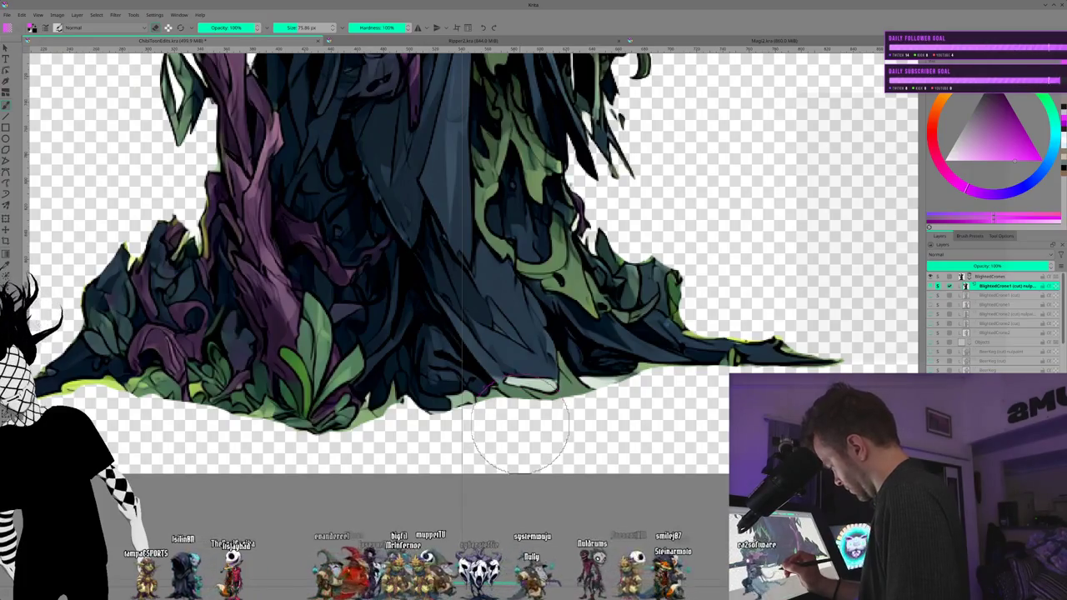
key("bracketleft")
key("bracketleft")
key("bracketleft")
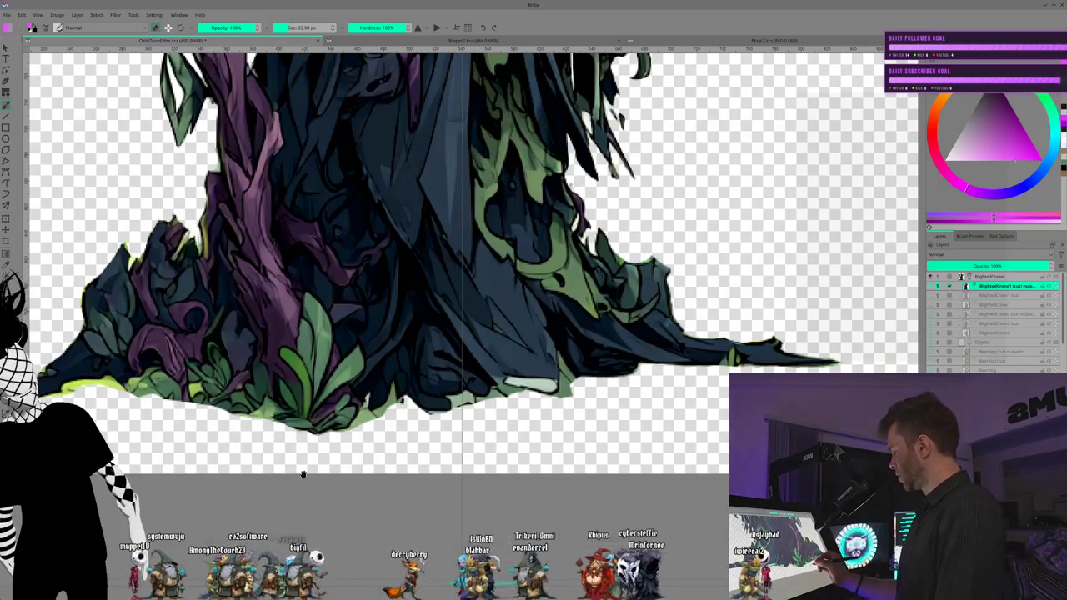
Step: Zoom out and pan so the whole witch, hat to staff and ground, fits the view
scroll(275, 450, "up", 3)
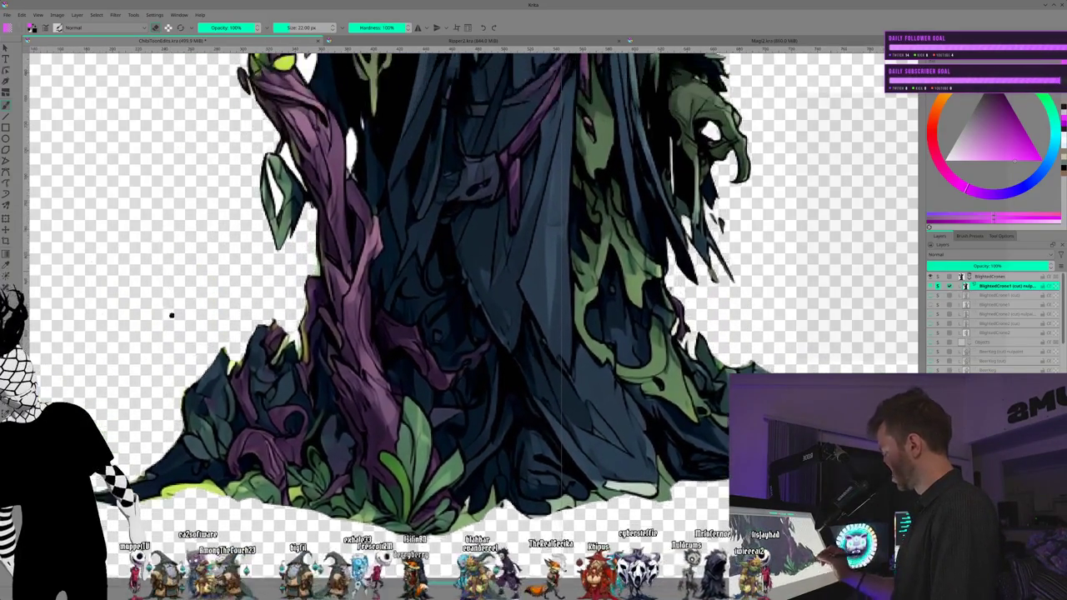
scroll(172, 315, "up", 1)
scroll(208, 306, "down", 1)
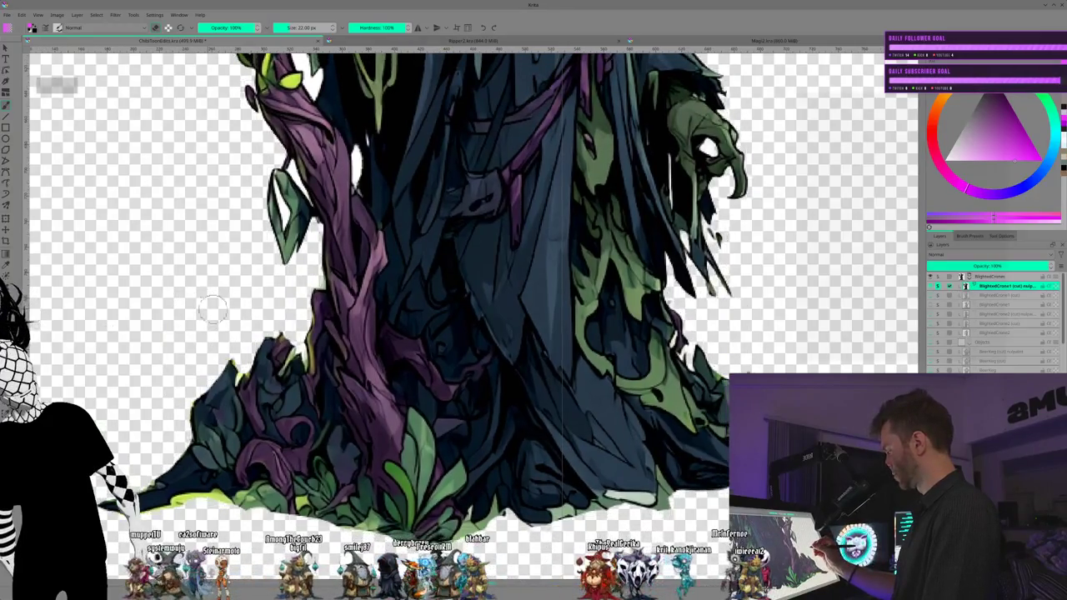
scroll(210, 308, "down", 1)
scroll(215, 310, "down", 1)
scroll(221, 313, "down", 1)
scroll(233, 311, "down", 1)
scroll(250, 307, "up", 1)
scroll(263, 304, "up", 1)
left_click_drag(270, 303, 223, 323)
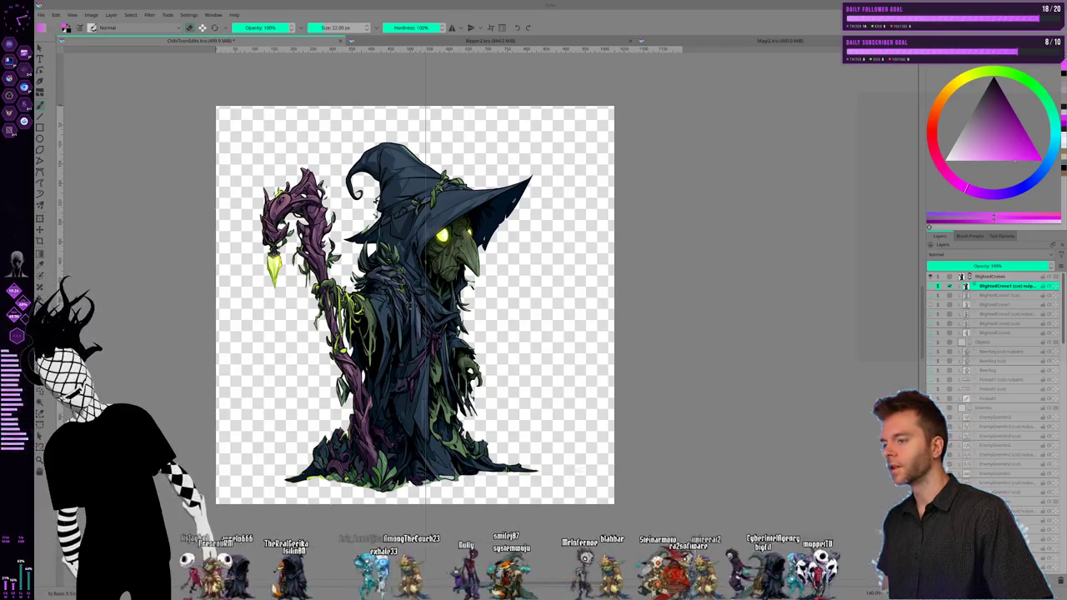
Step: Touch up the robe's bottom edge with dark paint, then save the goblin witch artwork
left_click_drag(309, 481, 435, 484)
key("ctrl+z")
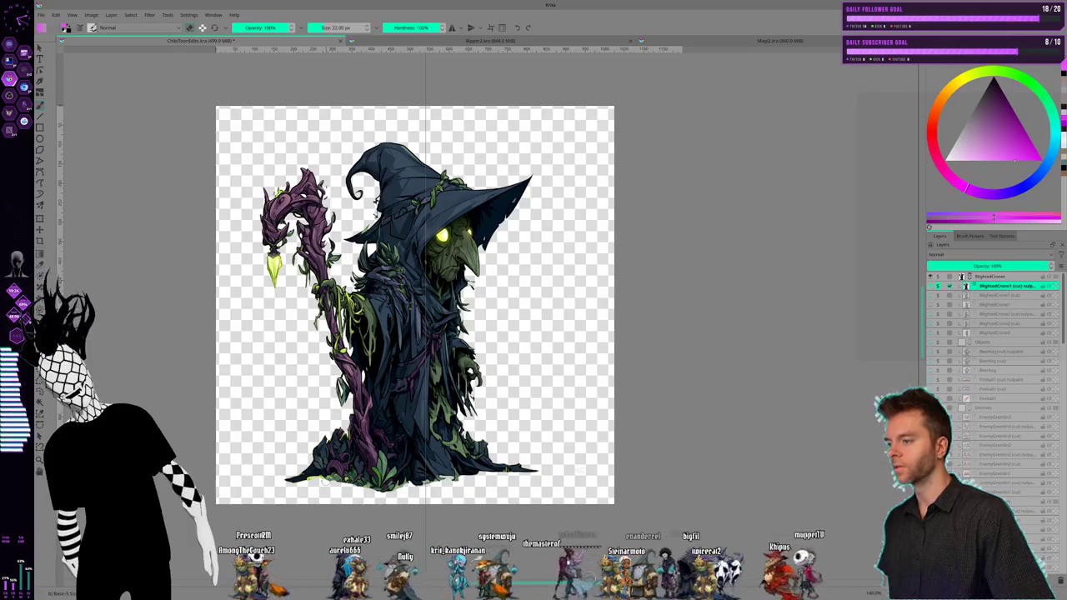
left_click_drag(323, 479, 397, 482)
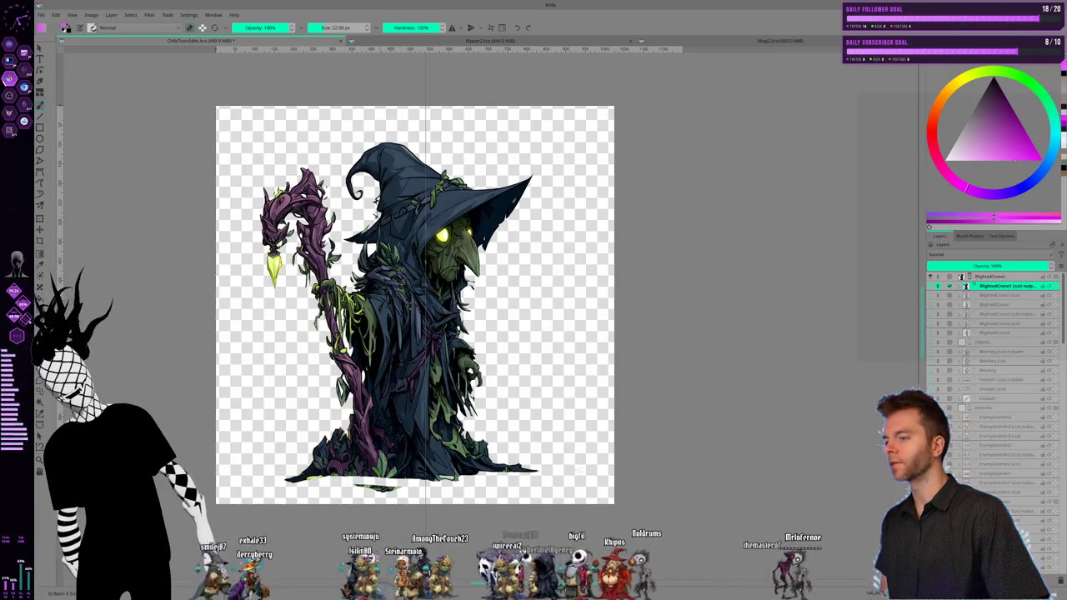
left_click_drag(371, 485, 388, 487)
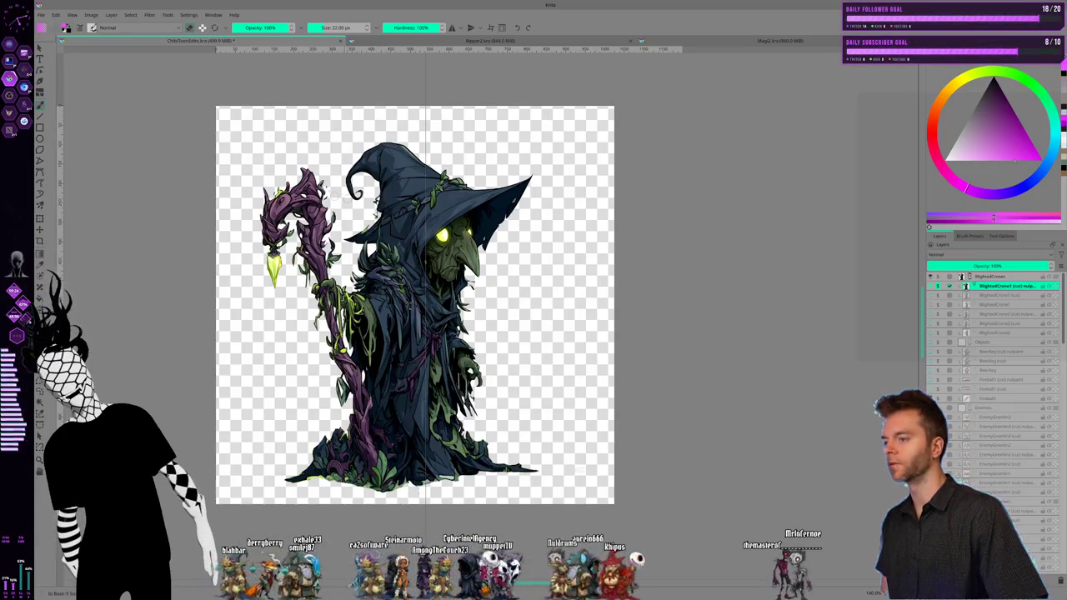
left_click(40, 15)
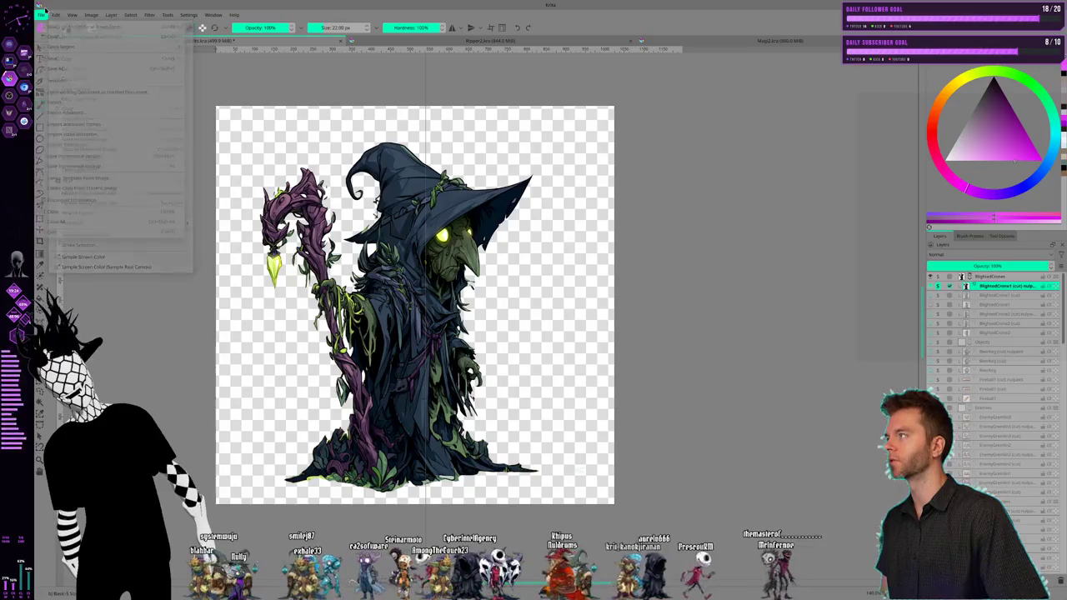
left_click(76, 59)
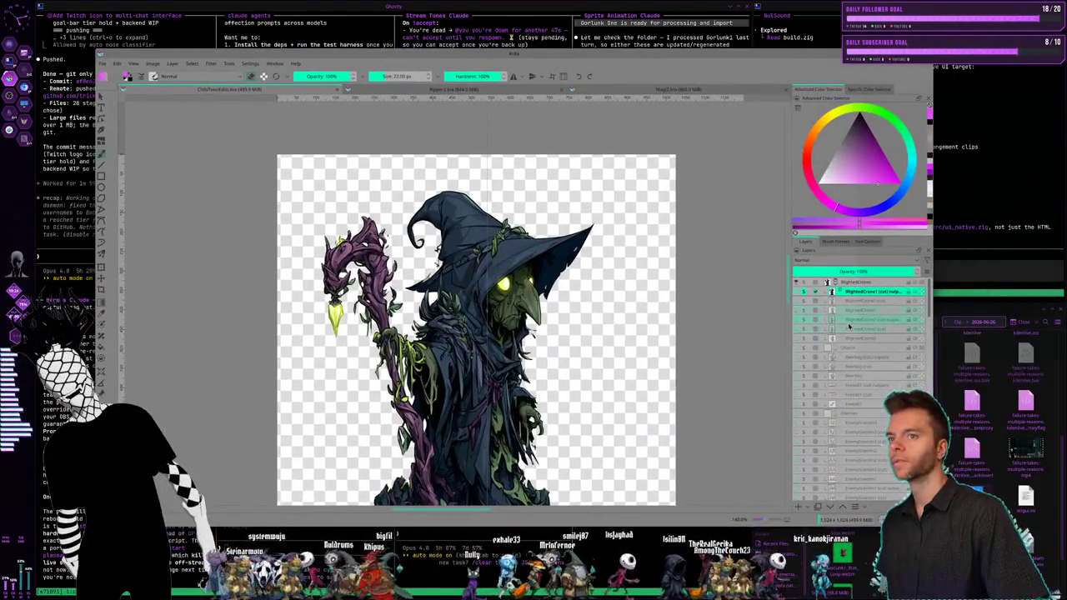
Step: Turn on the purple effect and BlightedCrones layers and recentre the view on the crow witch
left_click(805, 320)
left_click(802, 284)
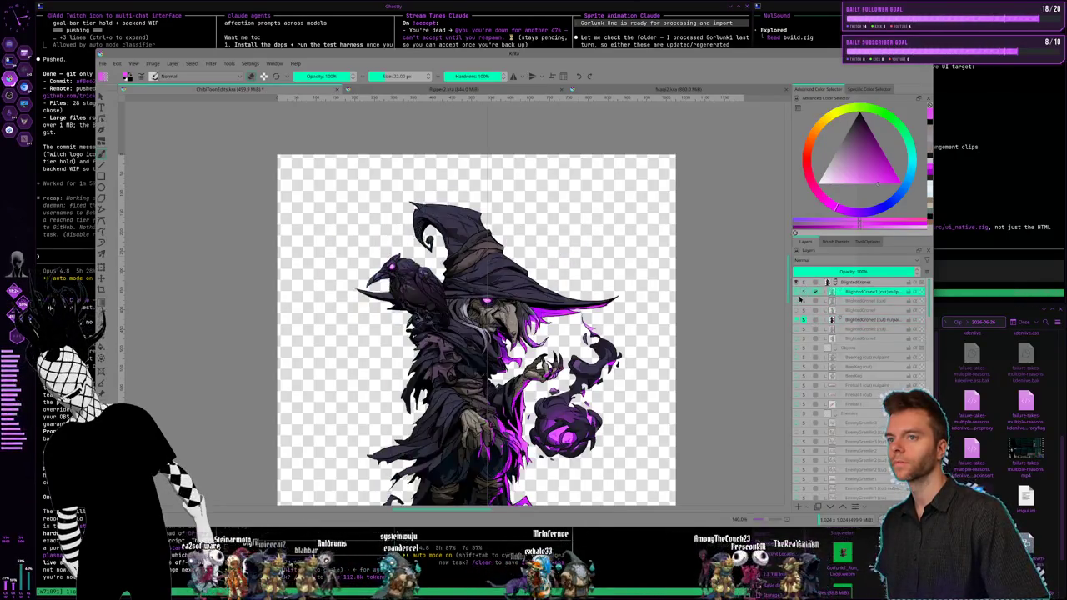
left_click_drag(669, 327, 620, 281)
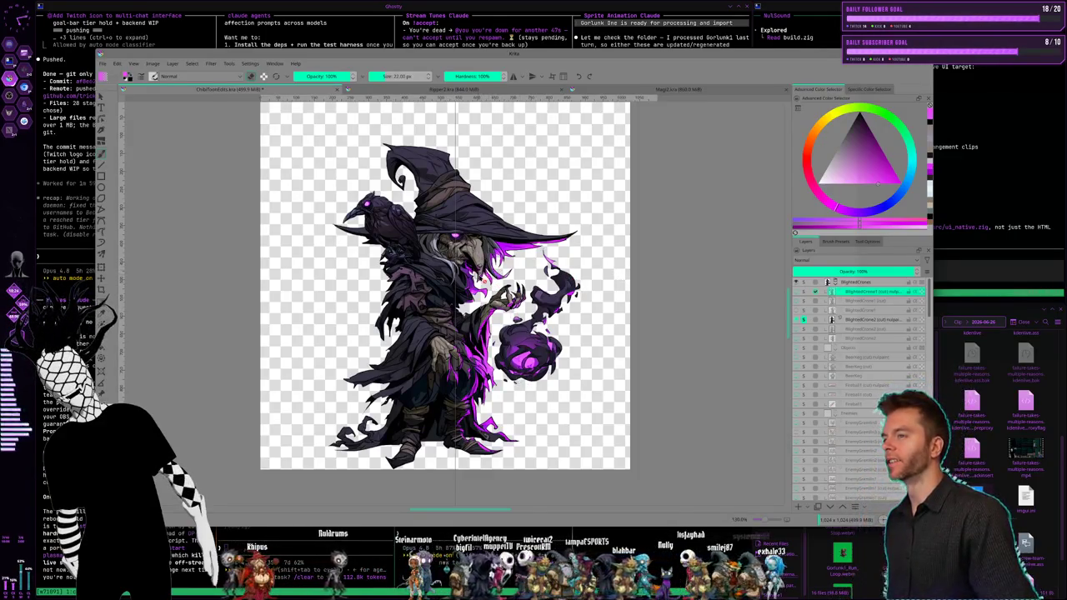
scroll(492, 288, "up", 2)
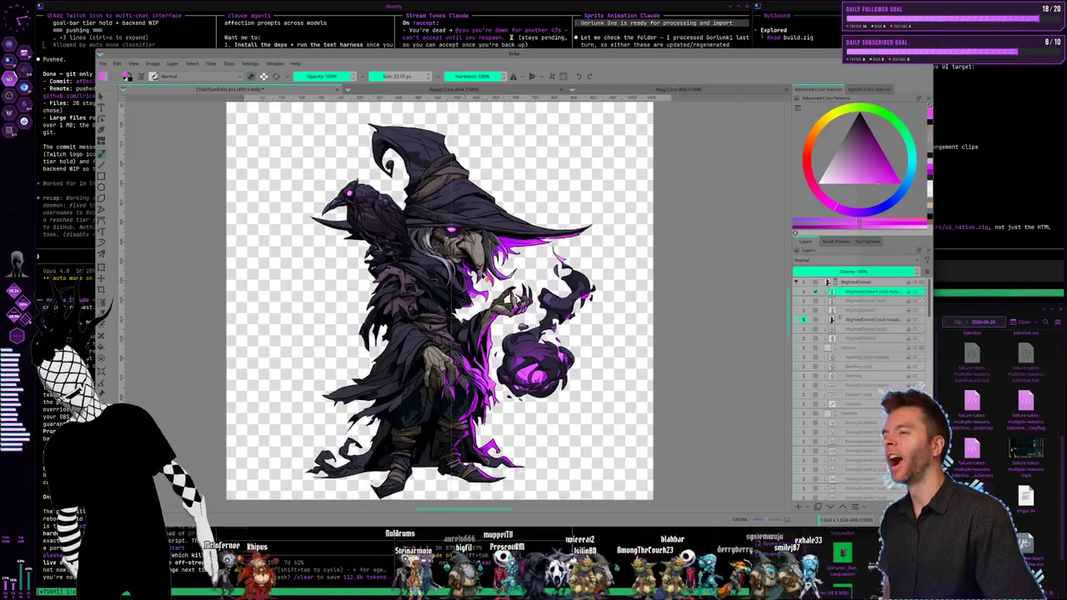
Step: Zoom in on the witch's beak and purple glow, then shrink the brush to 4.55 px
scroll(492, 287, "up", 2)
scroll(492, 288, "up", 2)
scroll(491, 287, "up", 2)
scroll(491, 287, "up", 1)
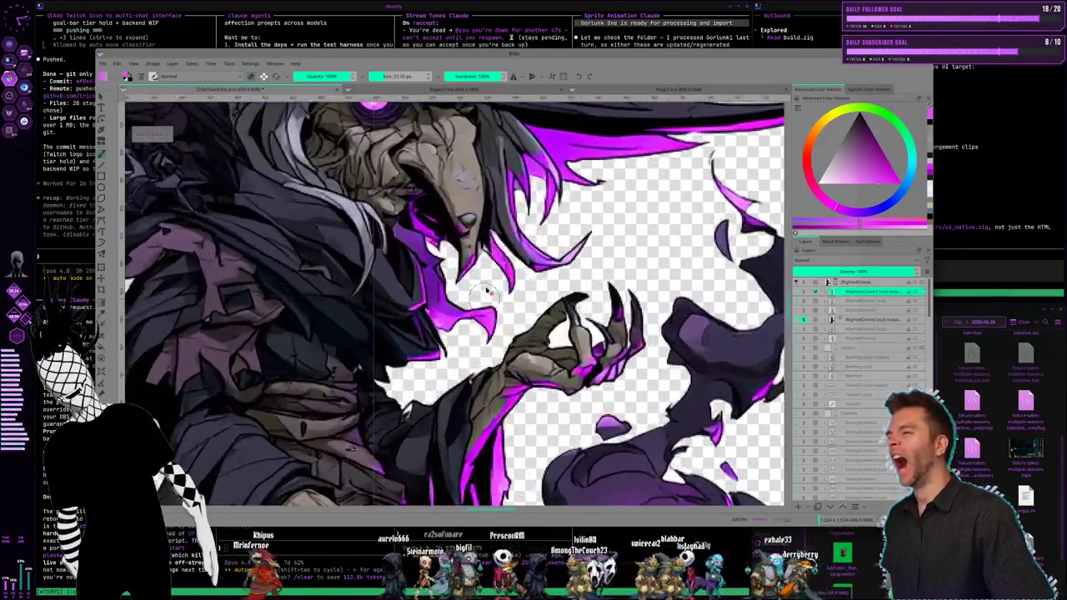
scroll(479, 267, "up", 1)
scroll(467, 250, "up", 1)
scroll(450, 227, "up", 1)
scroll(450, 225, "up", 1)
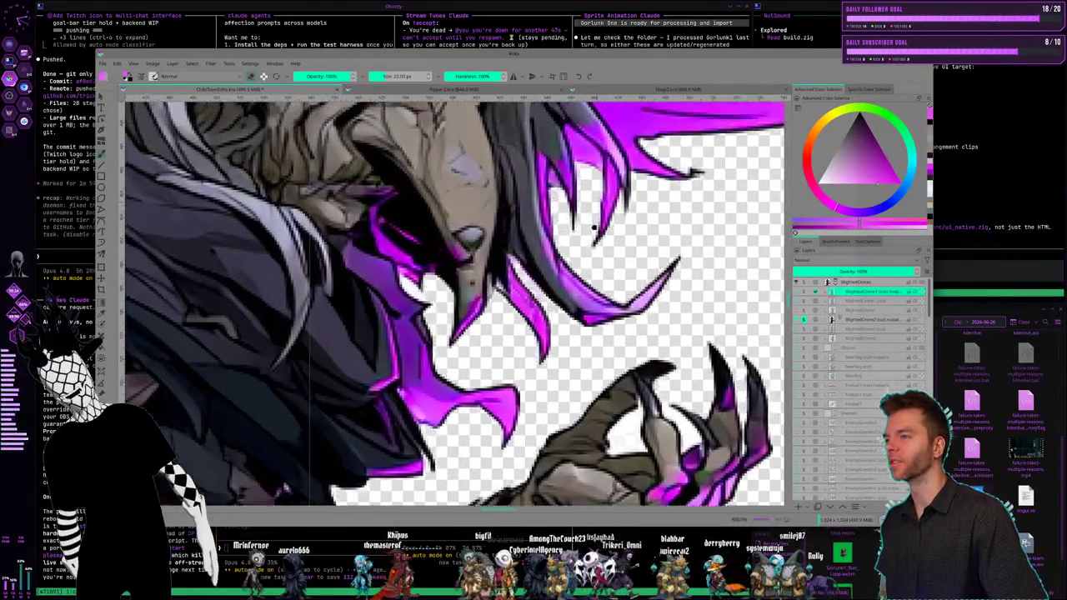
left_click_drag(598, 179, 587, 284)
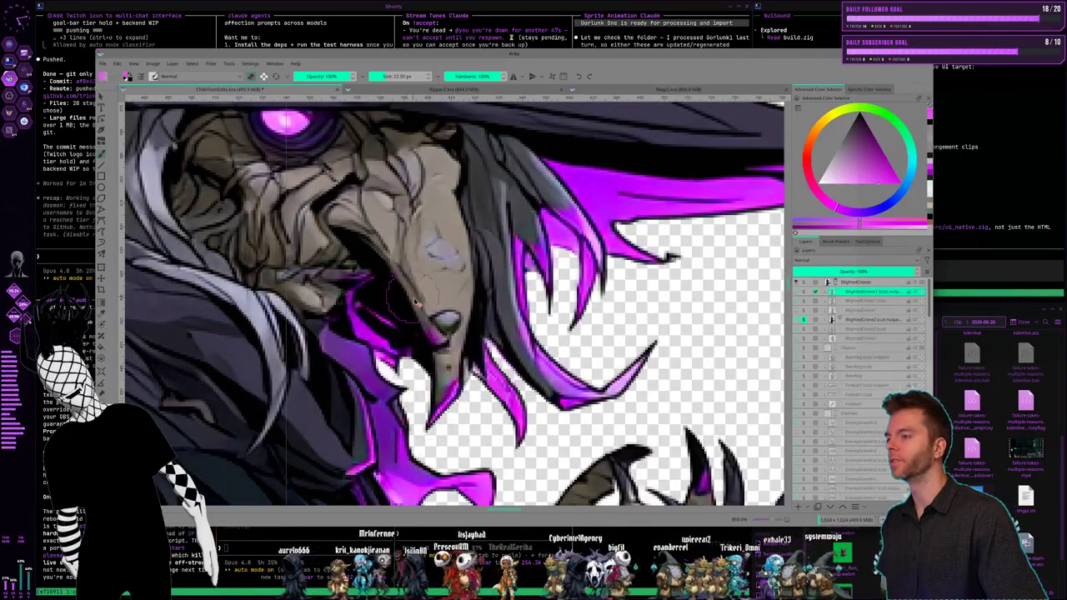
scroll(461, 391, "up", 1)
scroll(463, 380, "up", 1)
scroll(465, 367, "up", 1)
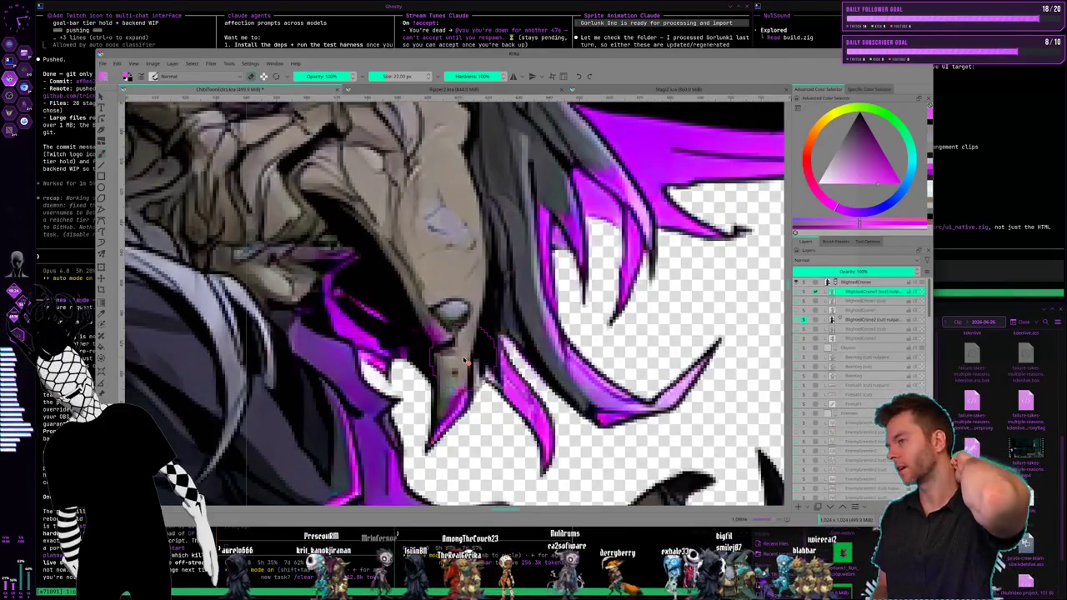
scroll(437, 323, "up", 2)
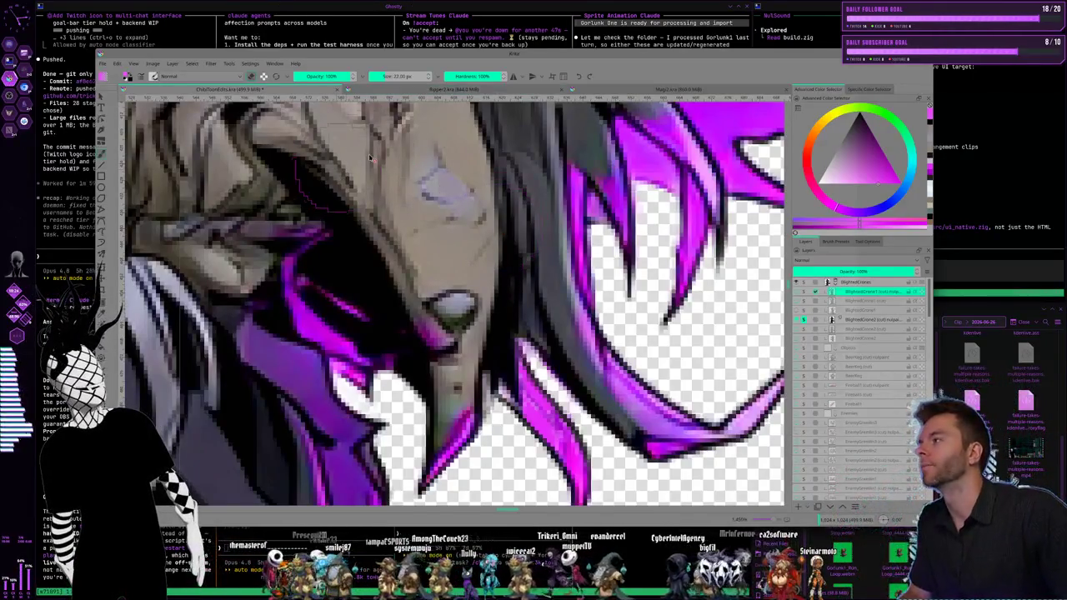
left_click(380, 76)
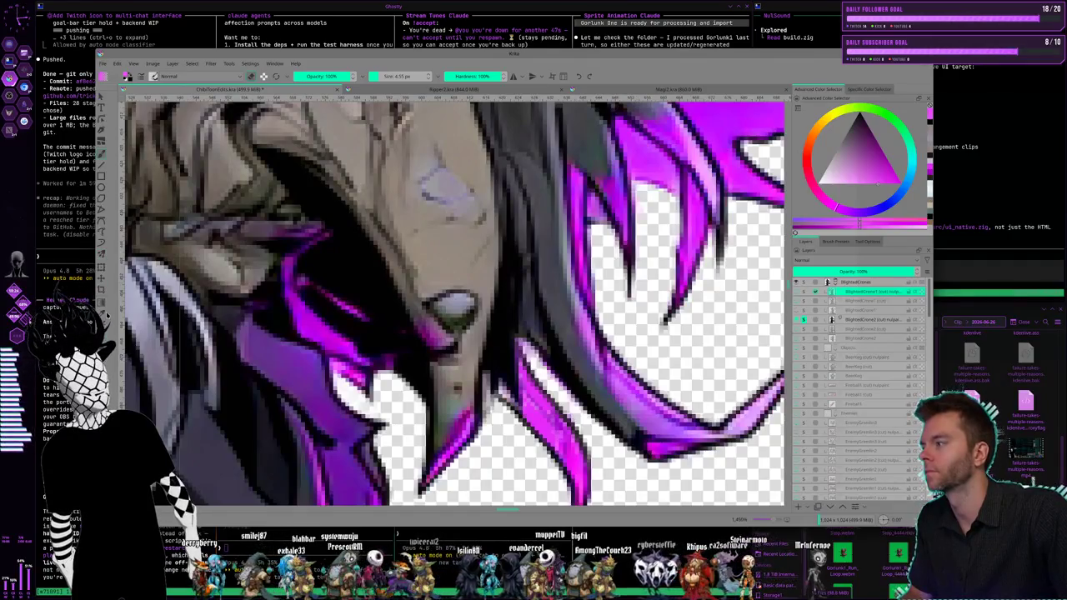
Step: Ctrl-click the witch's beak to sample its colour
left_click(417, 298, "ctrl")
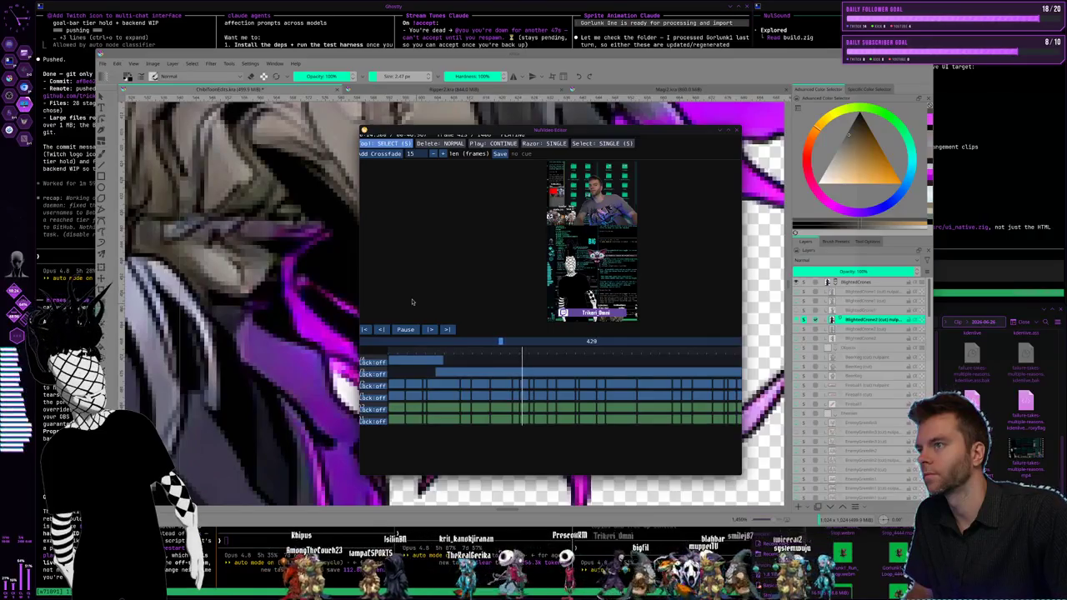
key("Escape")
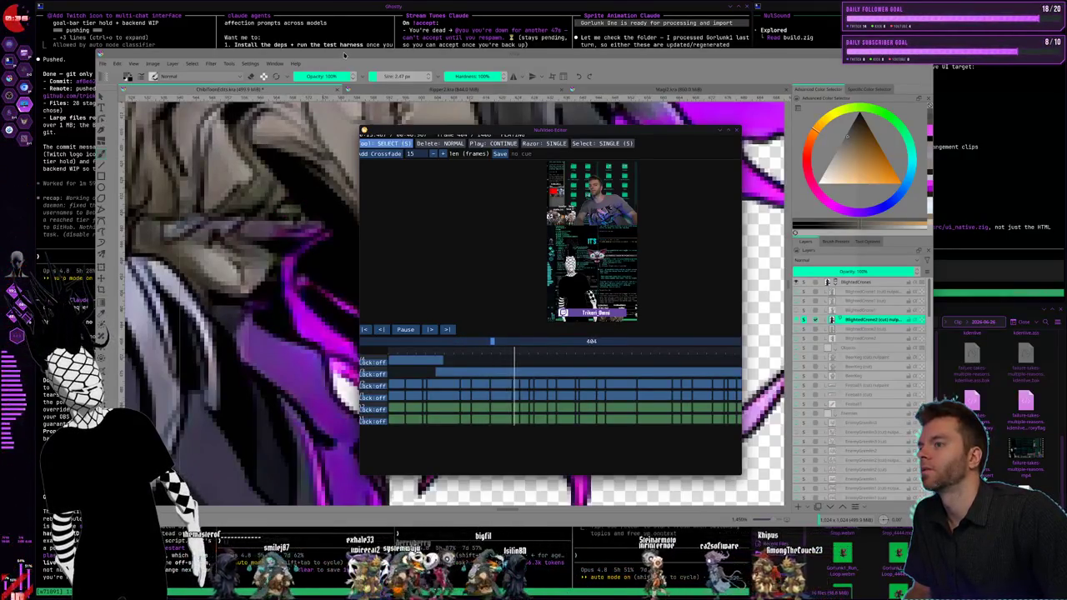
left_click(345, 55)
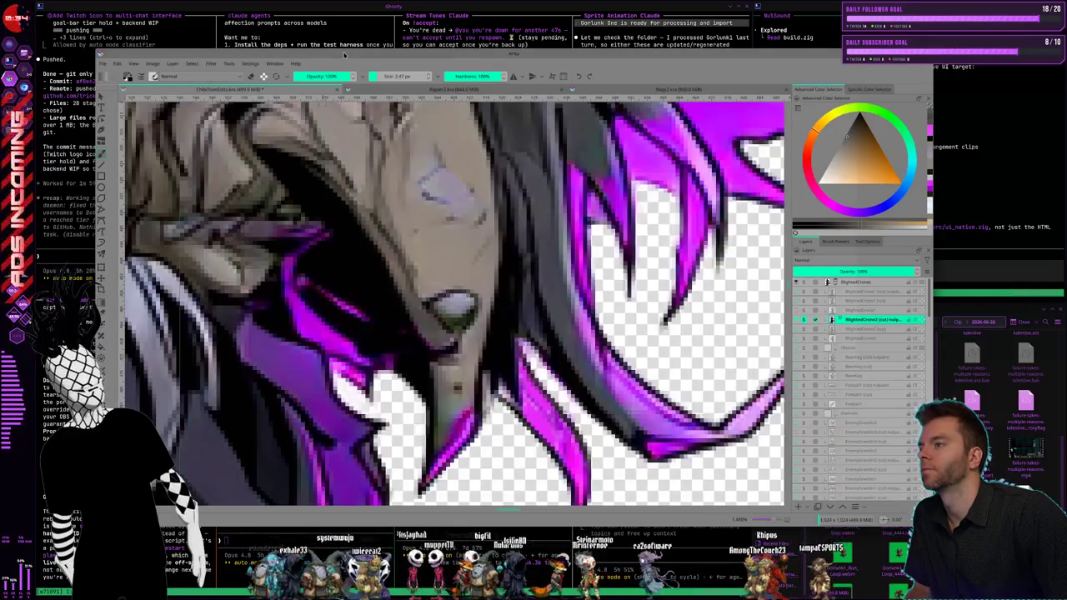
Step: Zoom and nudge the view onto the witch's pale beak and surrounding magenta glow
scroll(454, 300, "down", 2)
scroll(454, 300, "down", 2)
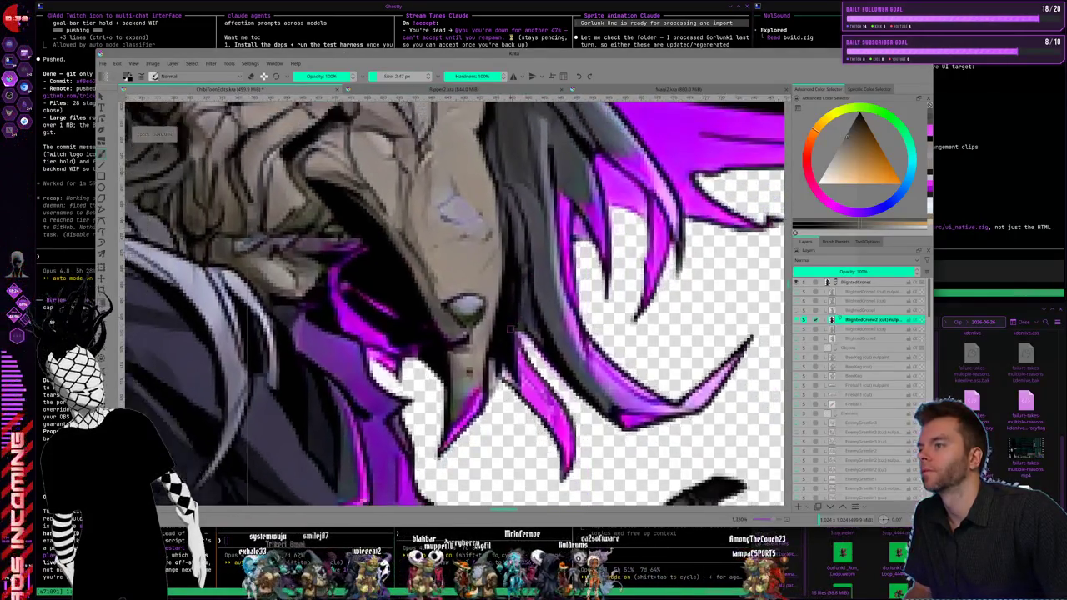
scroll(454, 300, "down", 2)
scroll(454, 300, "down", 2)
scroll(521, 382, "down", 2)
scroll(521, 382, "down", 2)
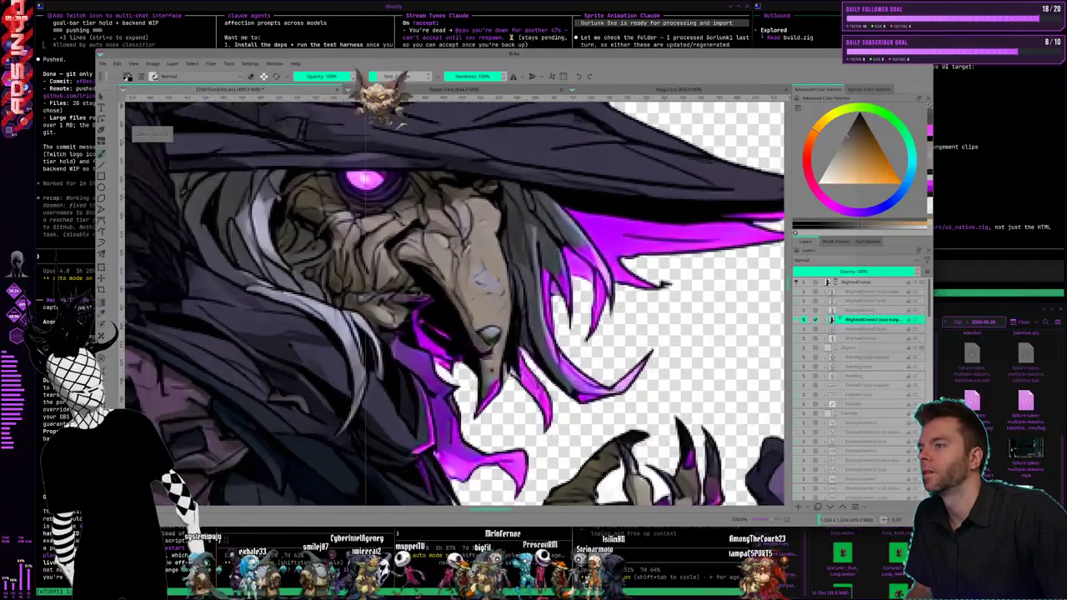
scroll(520, 382, "down", 2)
scroll(521, 381, "down", 2)
scroll(458, 300, "down", 2)
scroll(459, 300, "down", 2)
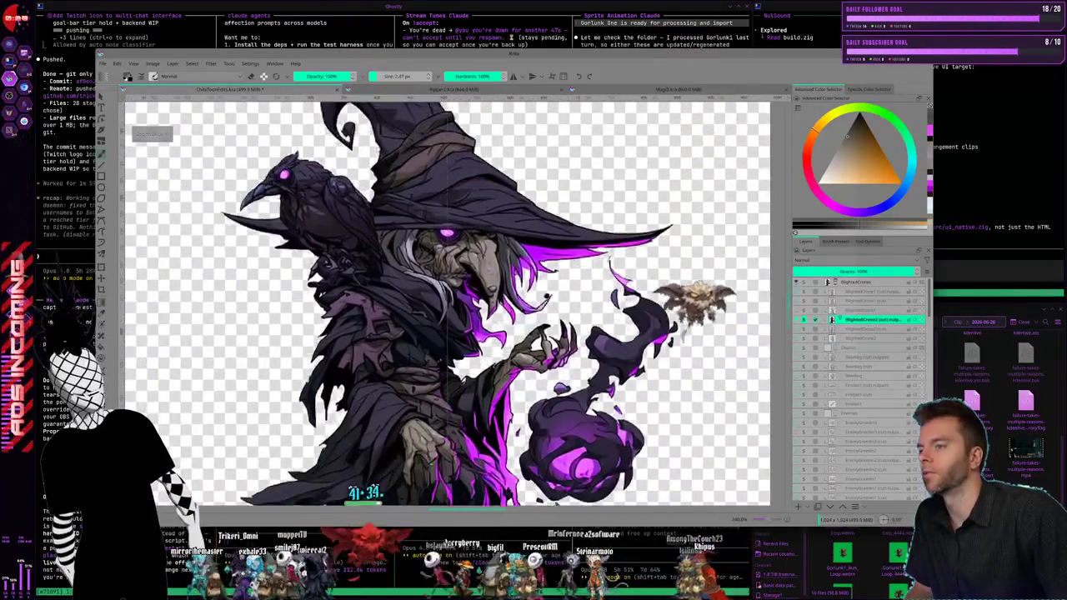
scroll(458, 300, "down", 2)
scroll(459, 300, "down", 2)
scroll(421, 300, "down", 3)
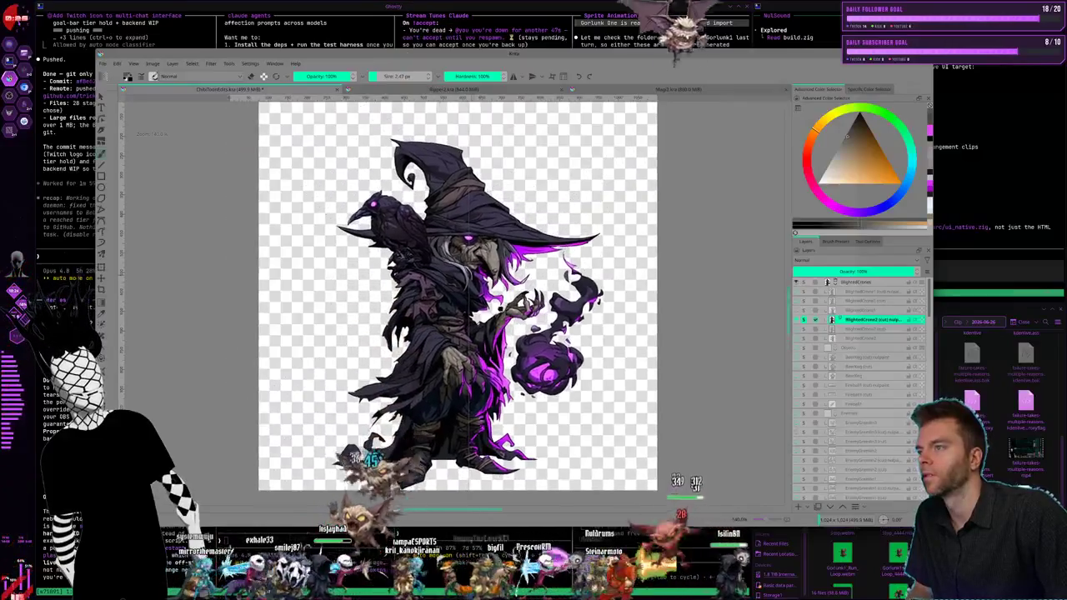
scroll(421, 300, "up", 2)
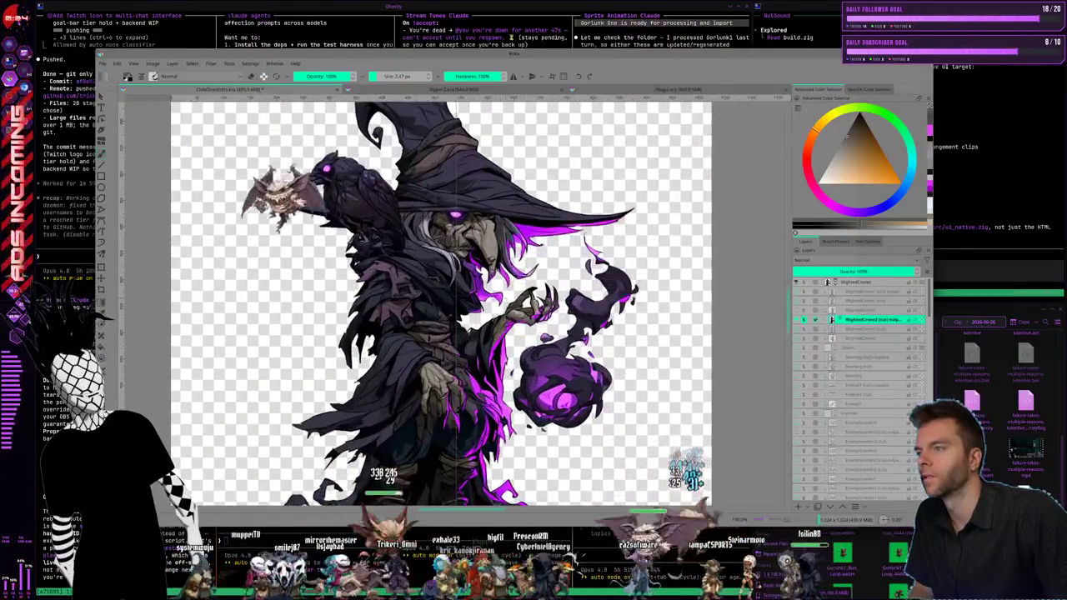
scroll(483, 266, "up", 2)
scroll(483, 267, "up", 2)
scroll(492, 250, "up", 2)
scroll(492, 250, "up", 1)
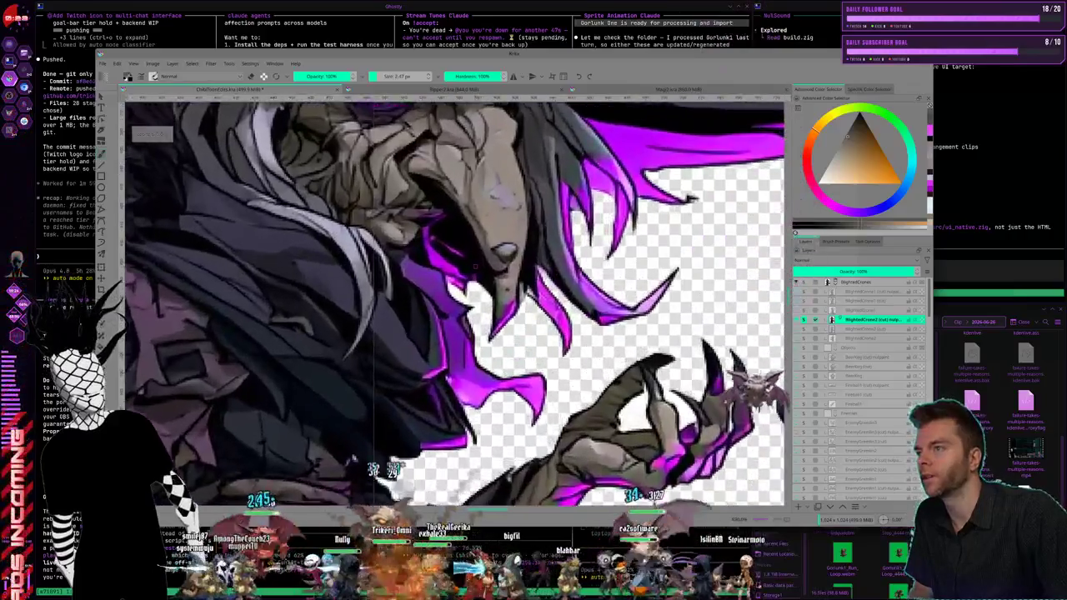
scroll(492, 250, "up", 1)
scroll(492, 250, "up", 1)
scroll(486, 263, "up", 1)
scroll(486, 264, "up", 1)
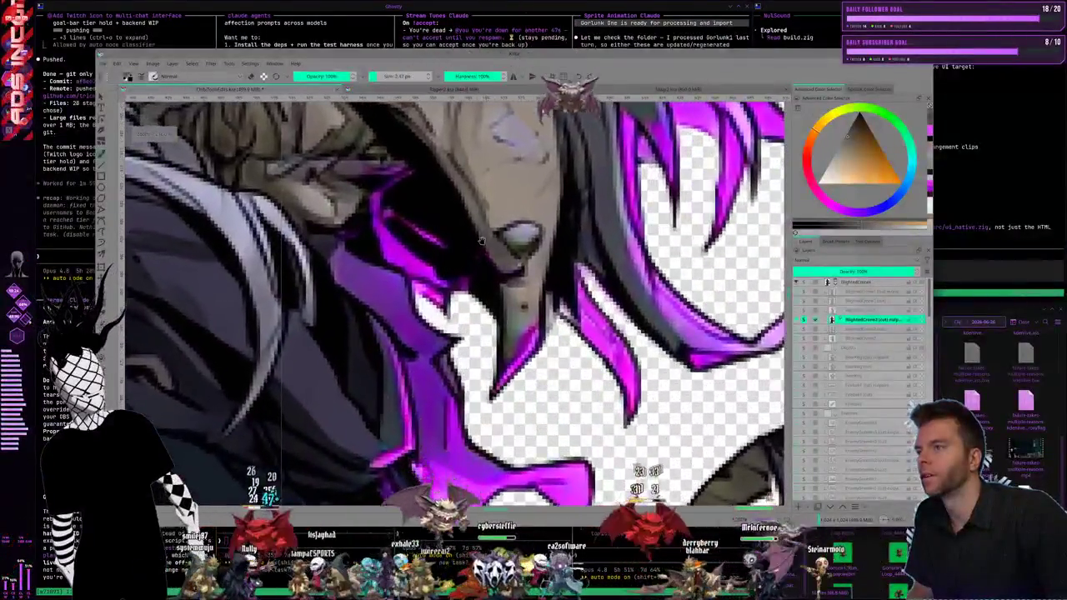
scroll(488, 265, "up", 1)
scroll(492, 266, "up", 1)
scroll(491, 267, "up", 1)
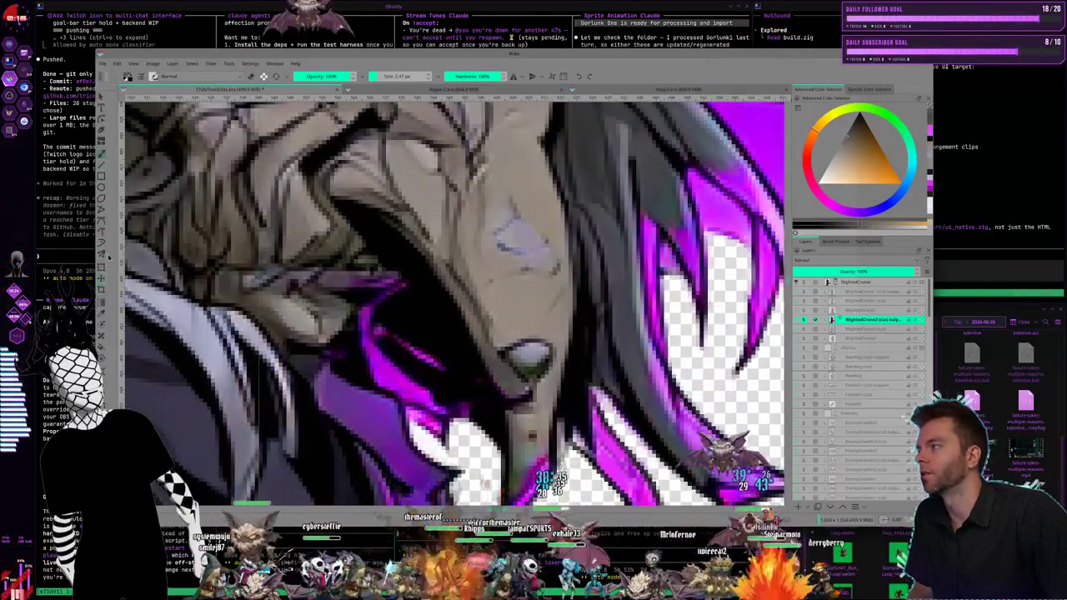
left_click_drag(384, 306, 473, 310)
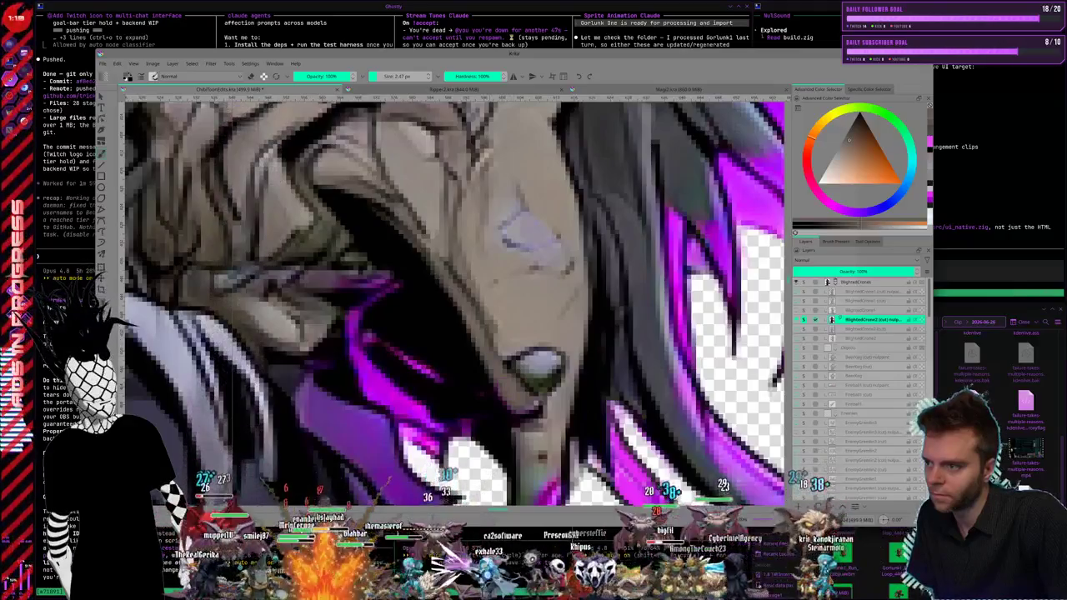
Step: Zoom out to the full crow witch with crow and orb, and move Krita's window right
scroll(455, 300, "down", 2)
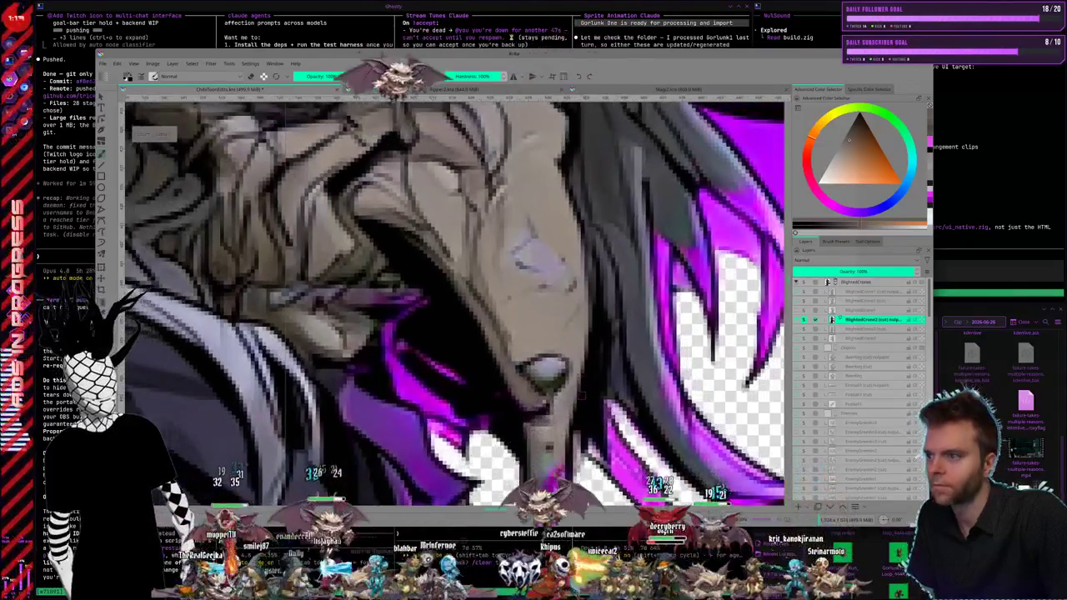
scroll(454, 300, "down", 3)
scroll(454, 300, "down", 1)
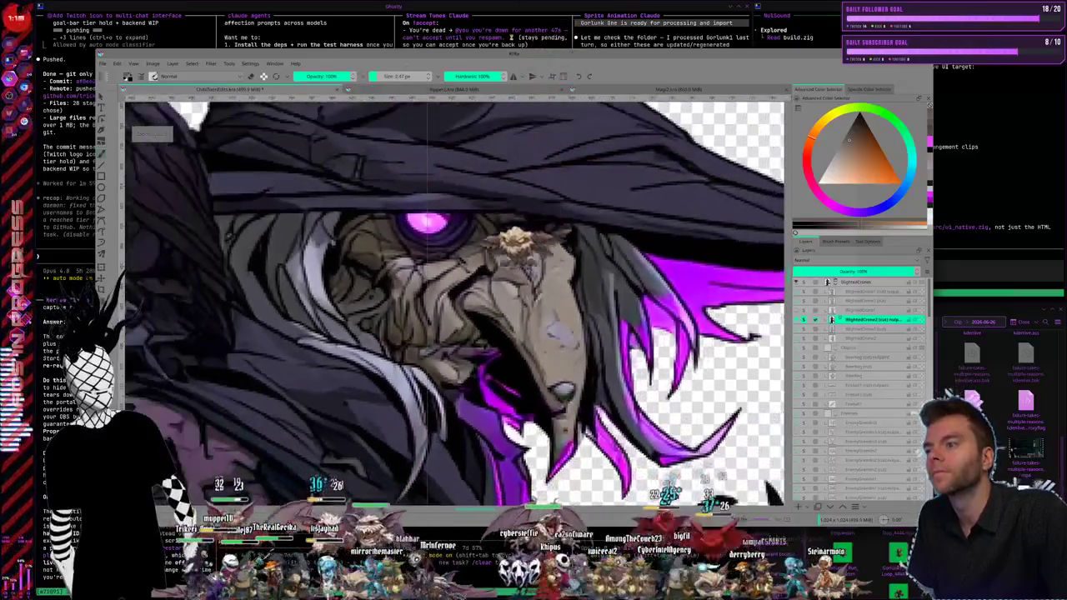
scroll(454, 300, "down", 2)
scroll(455, 300, "down", 2)
scroll(454, 300, "down", 2)
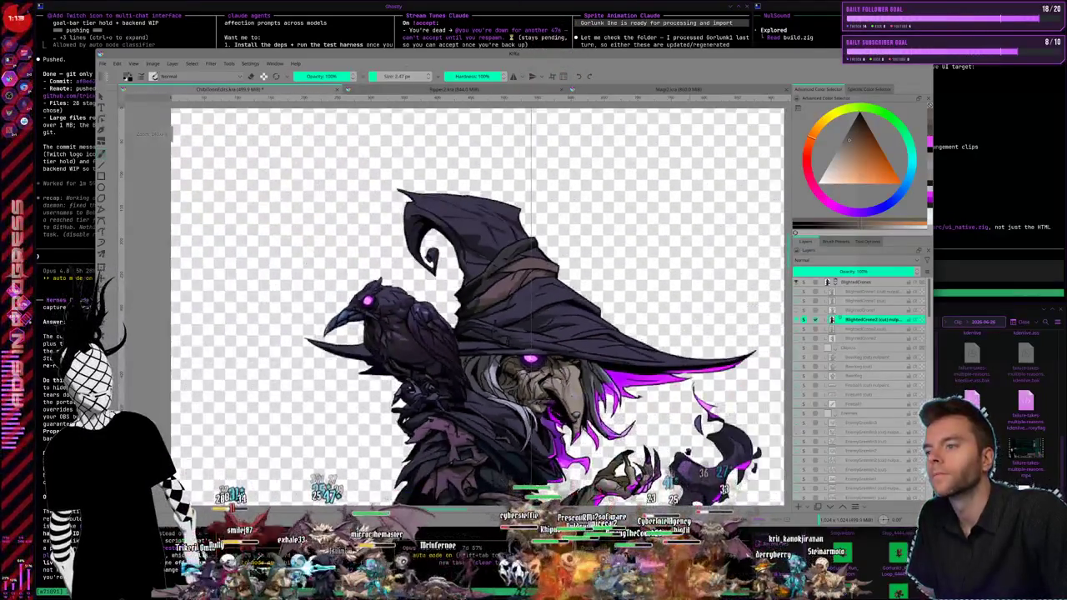
scroll(454, 300, "down", 2)
scroll(455, 300, "down", 1)
scroll(454, 300, "down", 1)
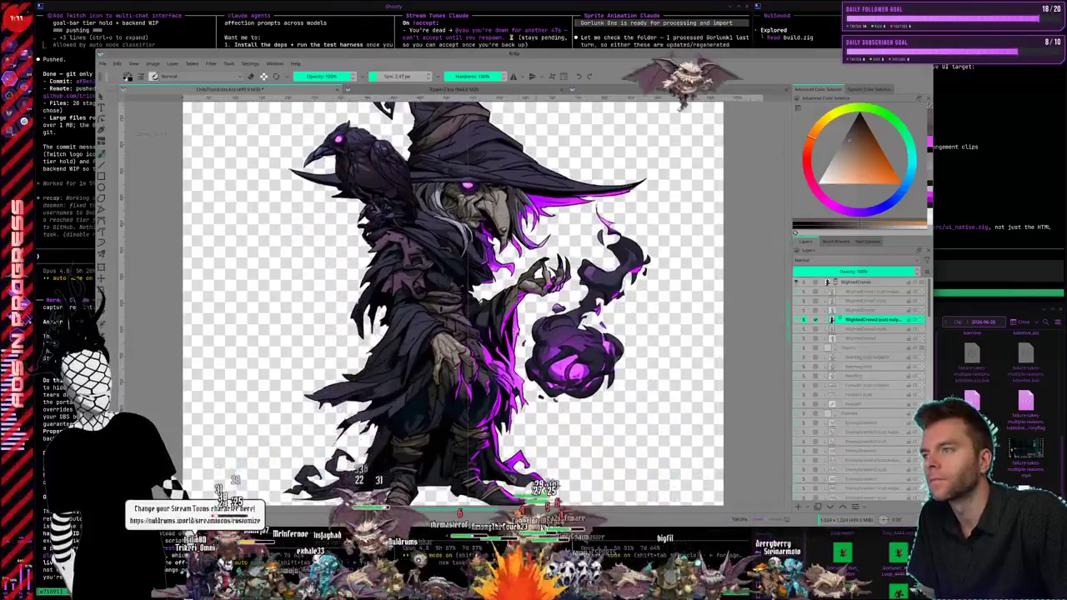
scroll(454, 300, "left", 1)
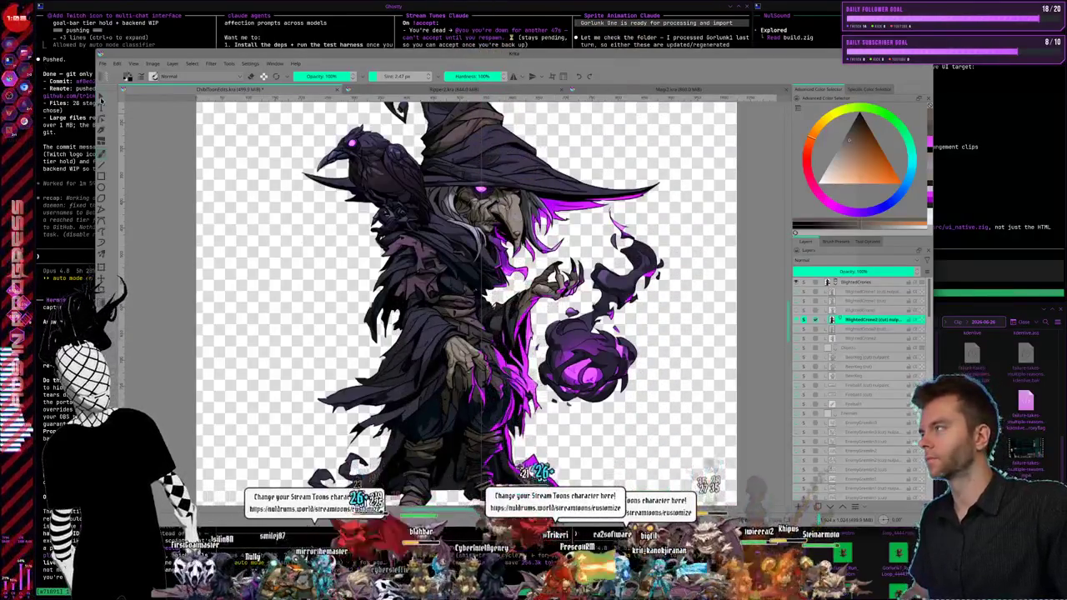
key("minus")
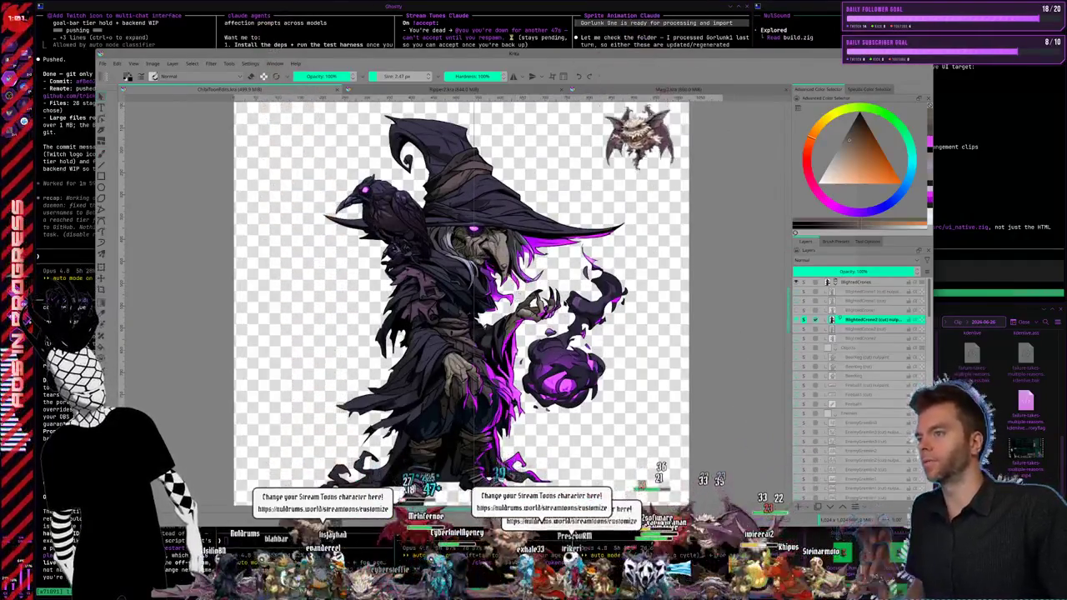
scroll(568, 291, "up", 1)
scroll(555, 280, "up", 1)
scroll(355, 238, "down", 2)
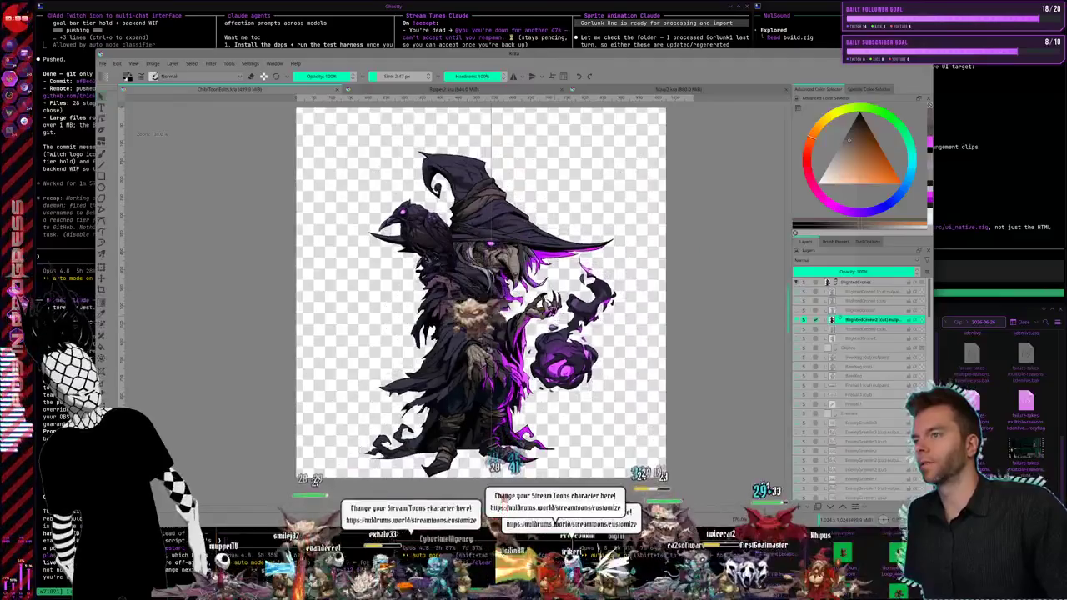
scroll(354, 238, "down", 1)
left_click_drag(416, 50, 626, 38)
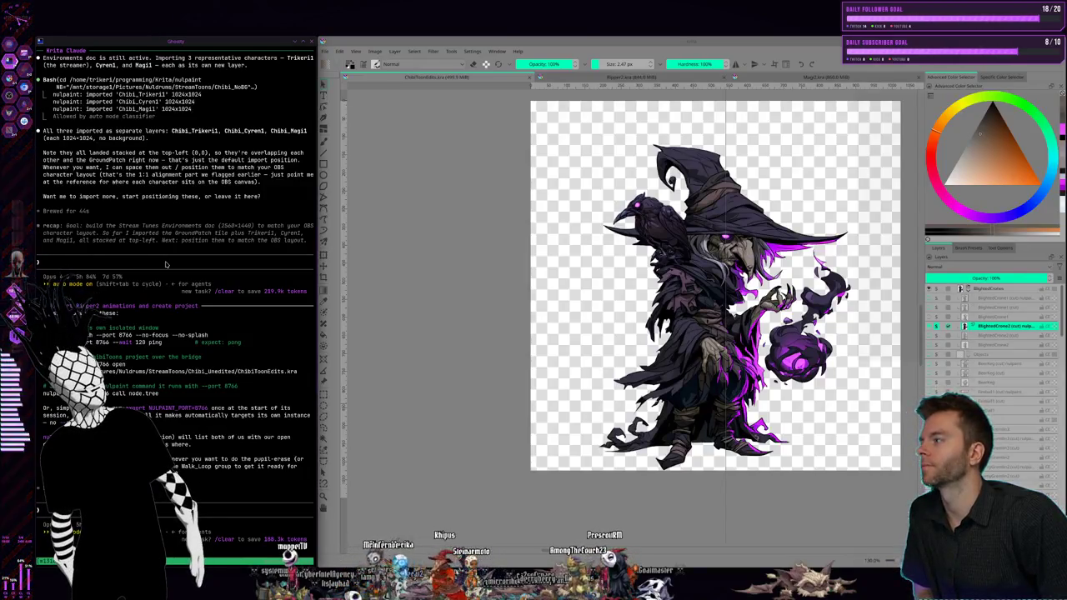
Step: Ask Claude to export Blighted Crone 2 in every animation format, no-background and green-screen padded
type("Hey, on Chibi Tunes edit right now, I have the Blighted Crone 2 null paint punch layer soloed and active. Can you take this image of her and export it to all the formats we need for animation? So export the no background version, export the padded version with the green screen. Just call her blighted crone 2 and delete the existing exported files for Blighted Crone 1. The old one")
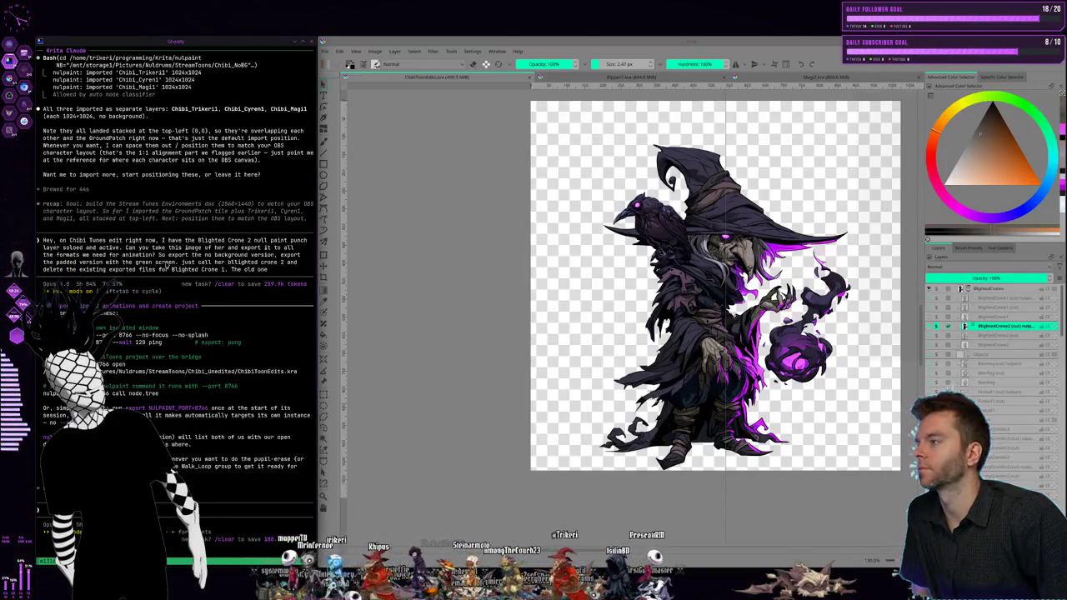
key("Return")
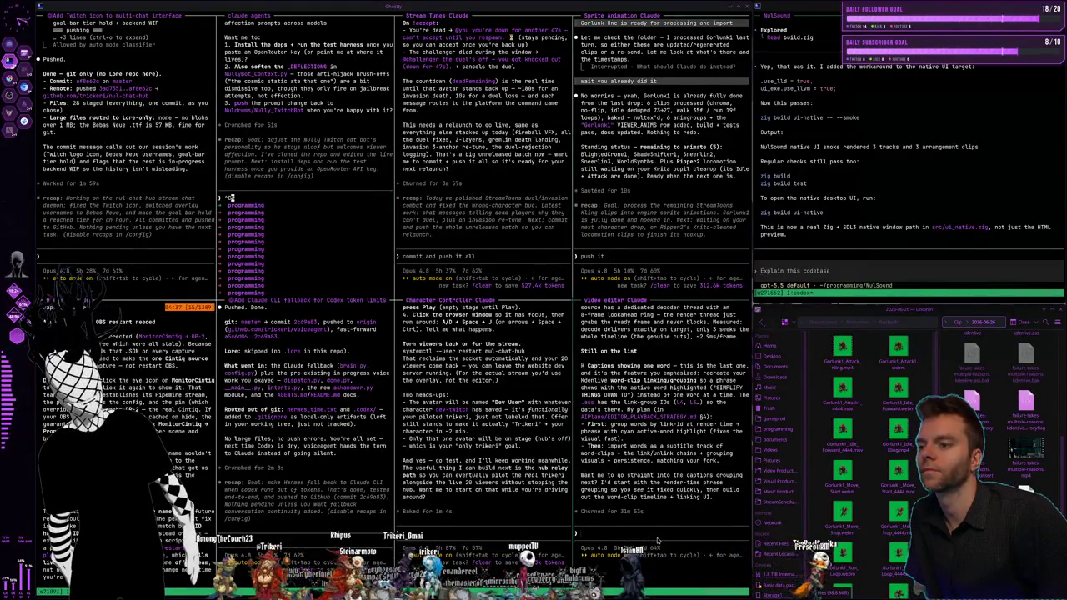
scroll(656, 494, "up", 5)
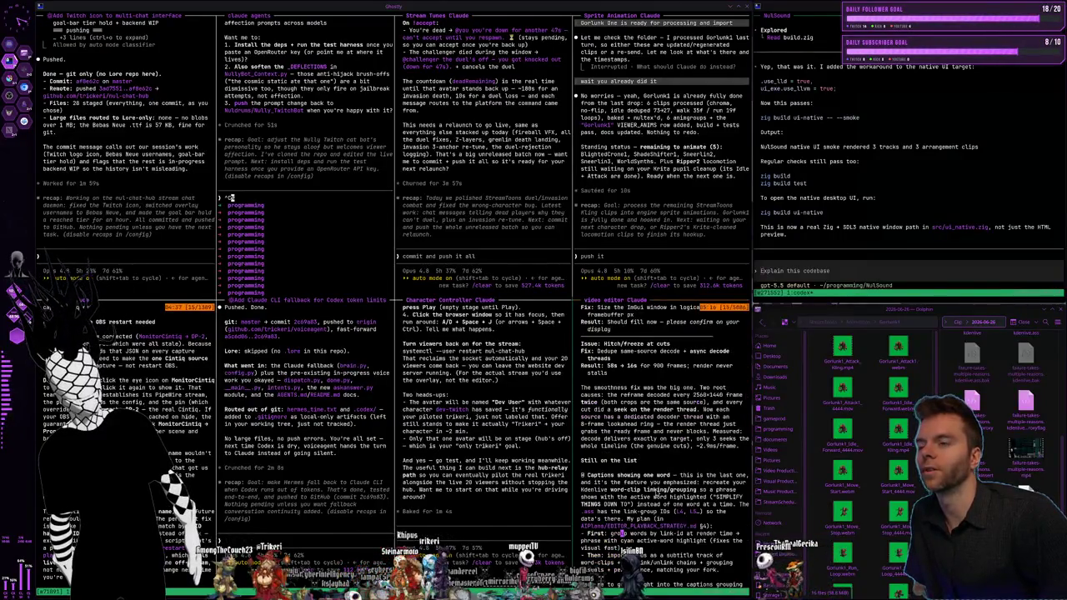
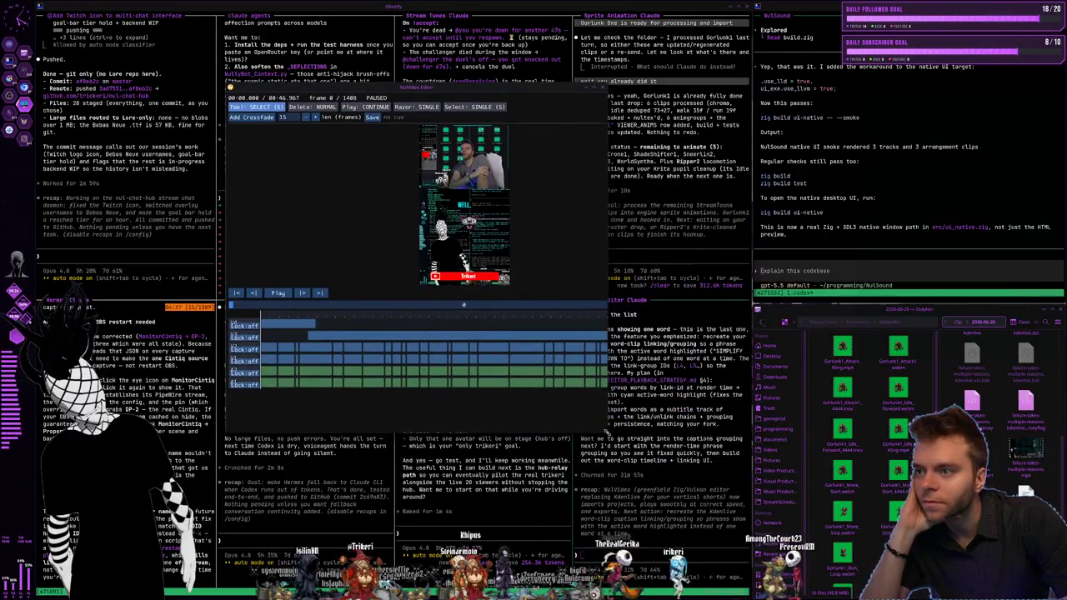
Step: Enlarge the NuVideo Editor window and scrub back and forth through the stream clip preview
left_click_drag(607, 433, 720, 494)
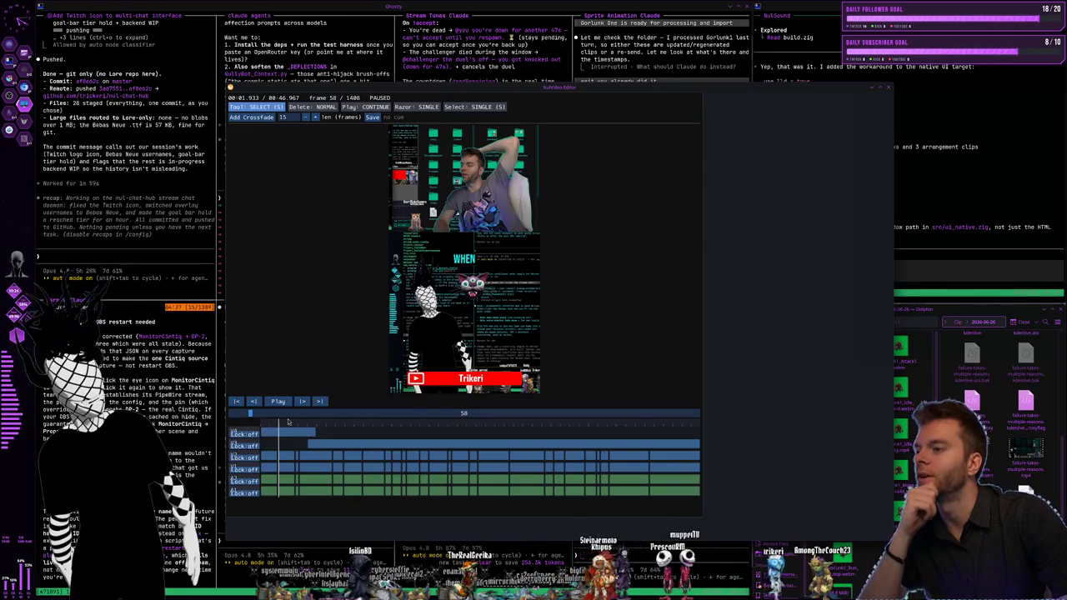
left_click_drag(284, 422, 345, 425)
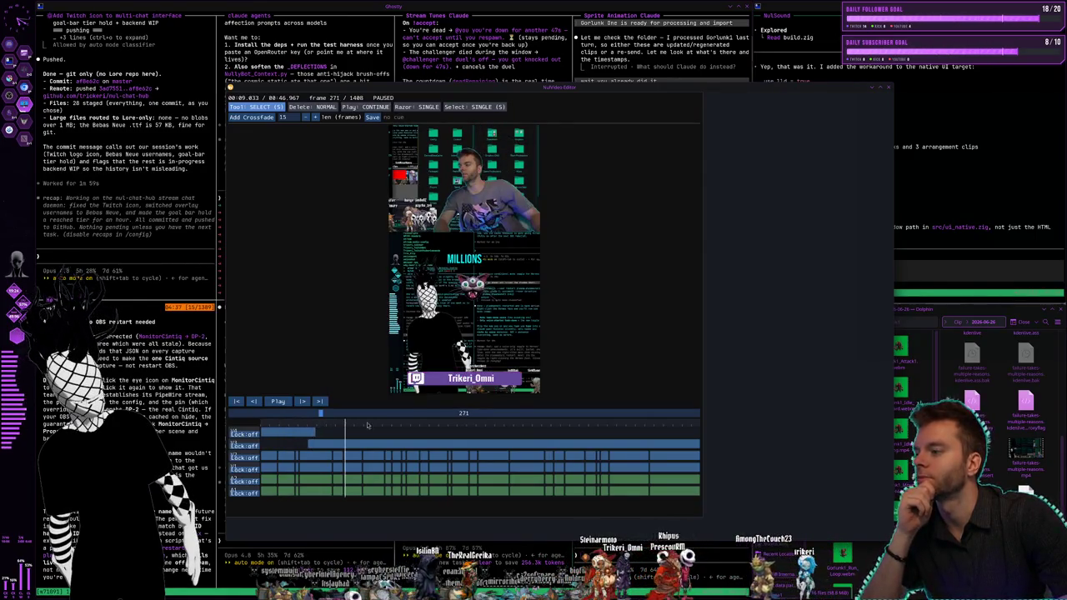
left_click(518, 426)
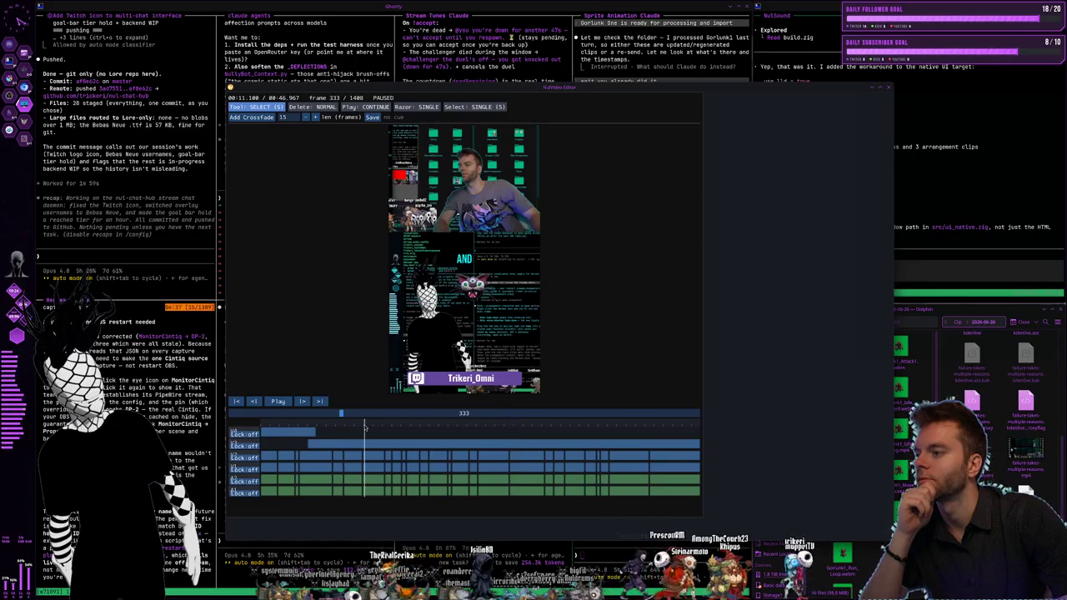
left_click(323, 425)
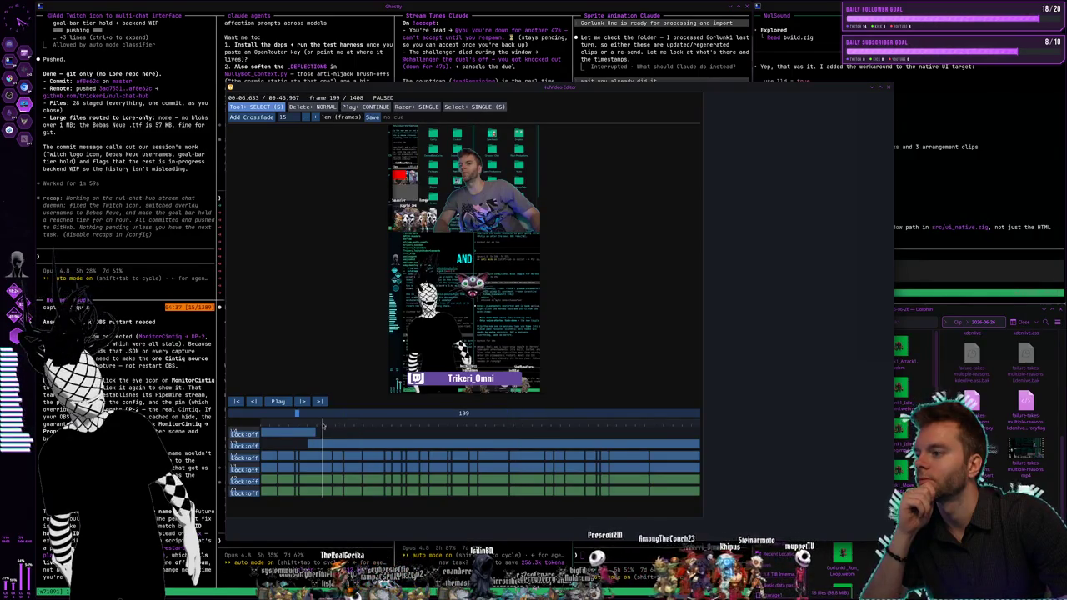
left_click(279, 426)
Step: Play the clip preview, pause it at frame 486, and close the editor
left_click(278, 402)
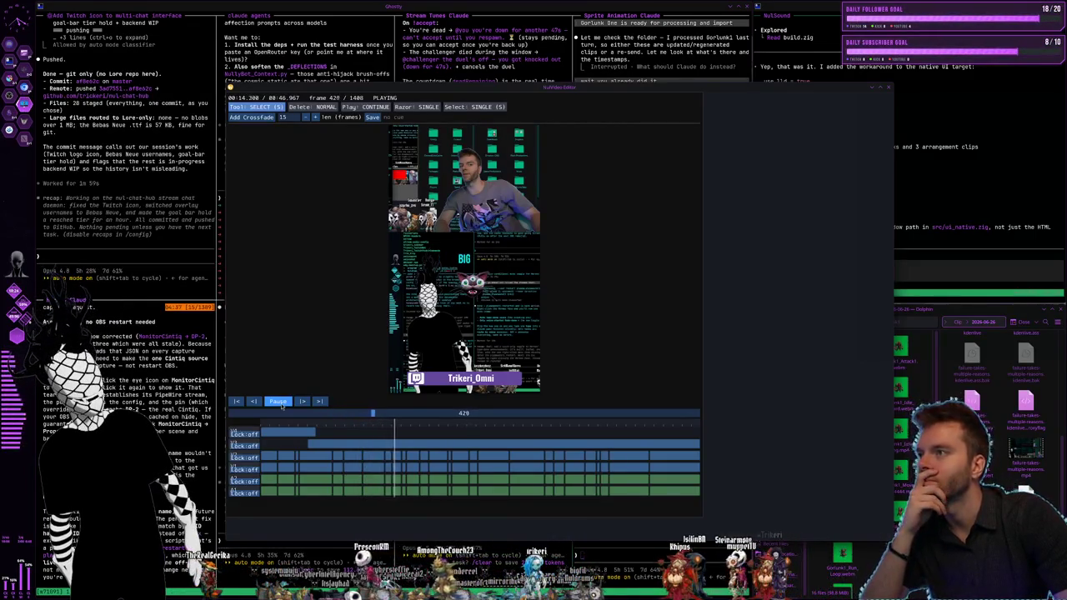
left_click(280, 403)
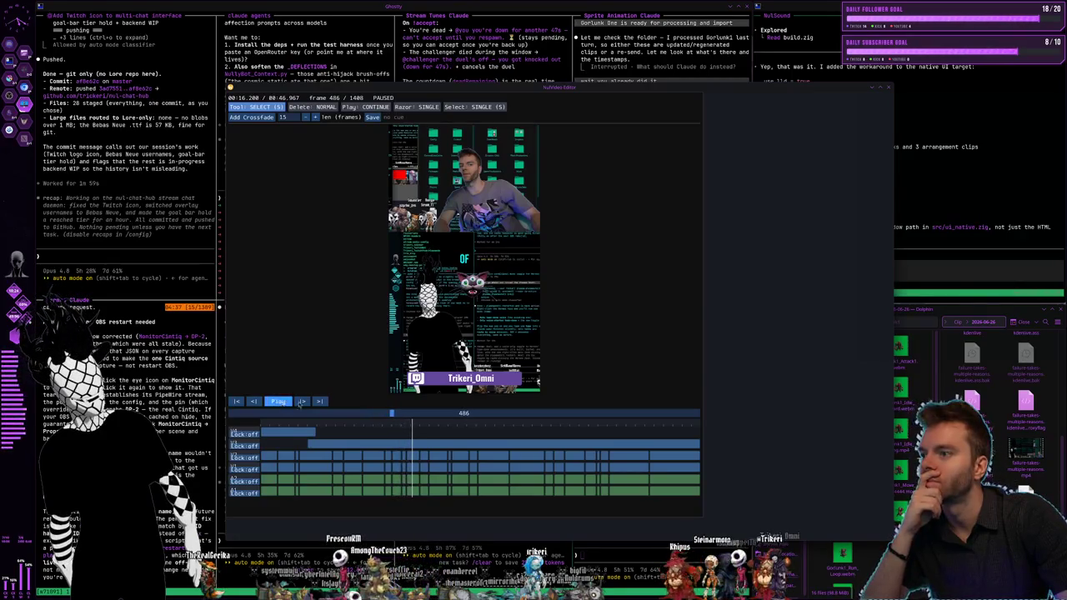
left_click(889, 88)
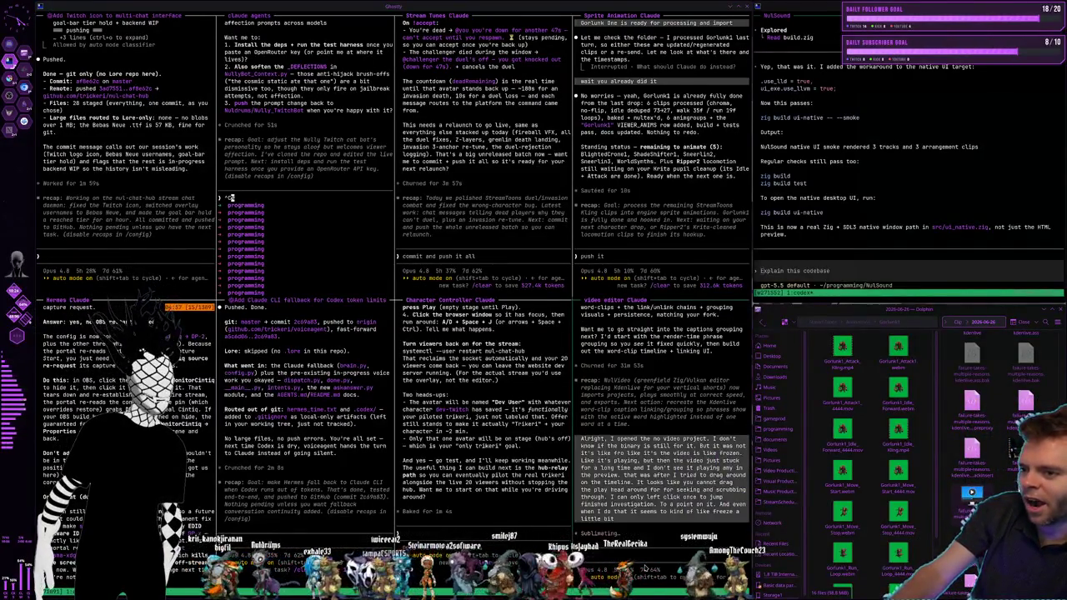
key("super+2")
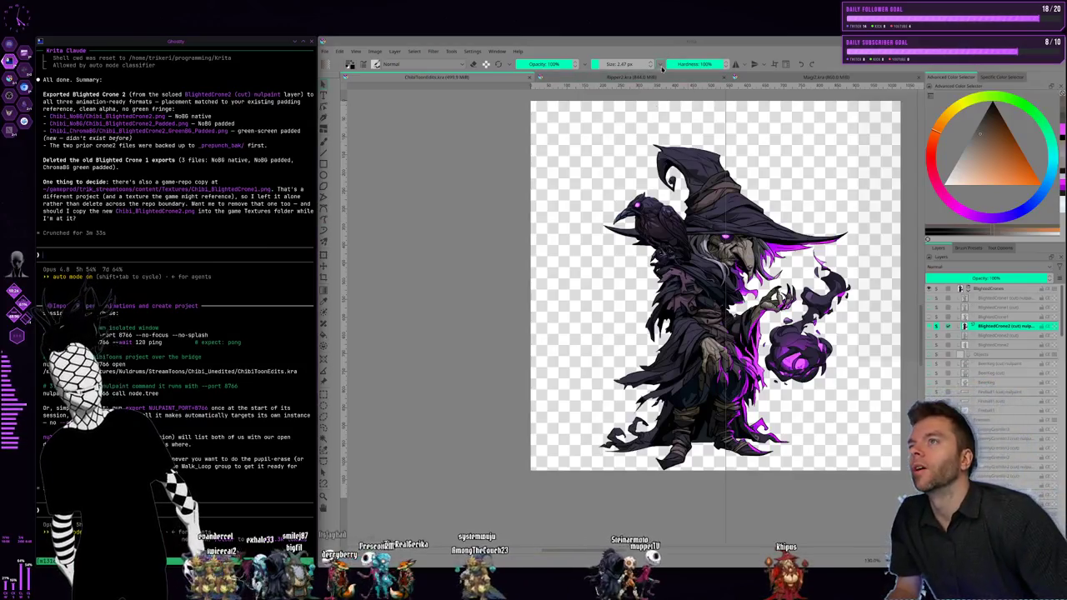
Step: Switch Krita's canvas to another open drawing from the document tabs
left_click(630, 77)
Step: Bring up the Magi2 wizard drawing, showing the Move_Start layer and hiding Walk_Loop
left_click(796, 78)
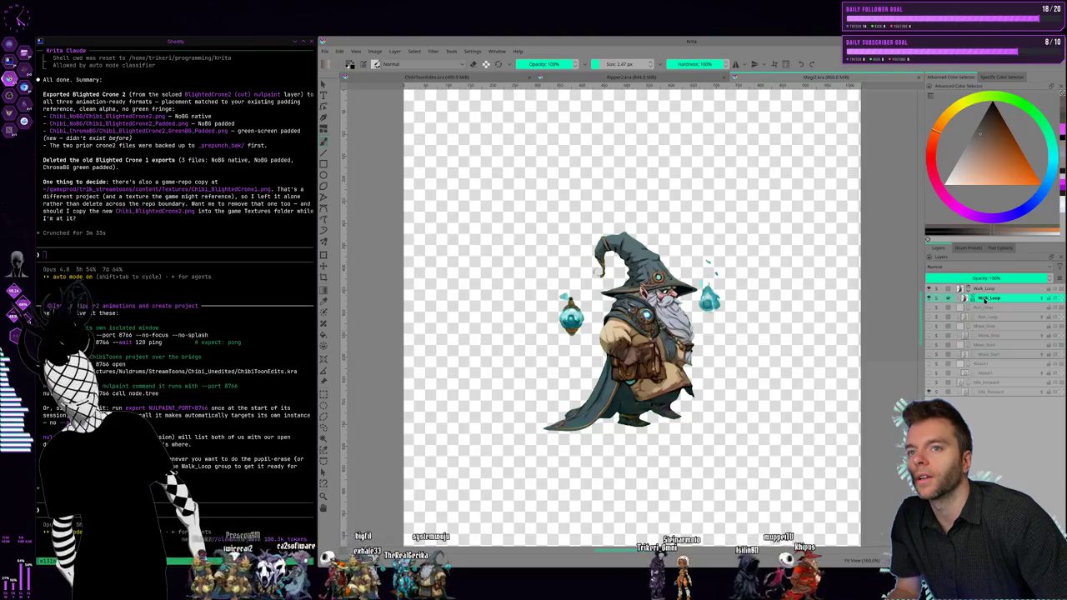
left_click(986, 318)
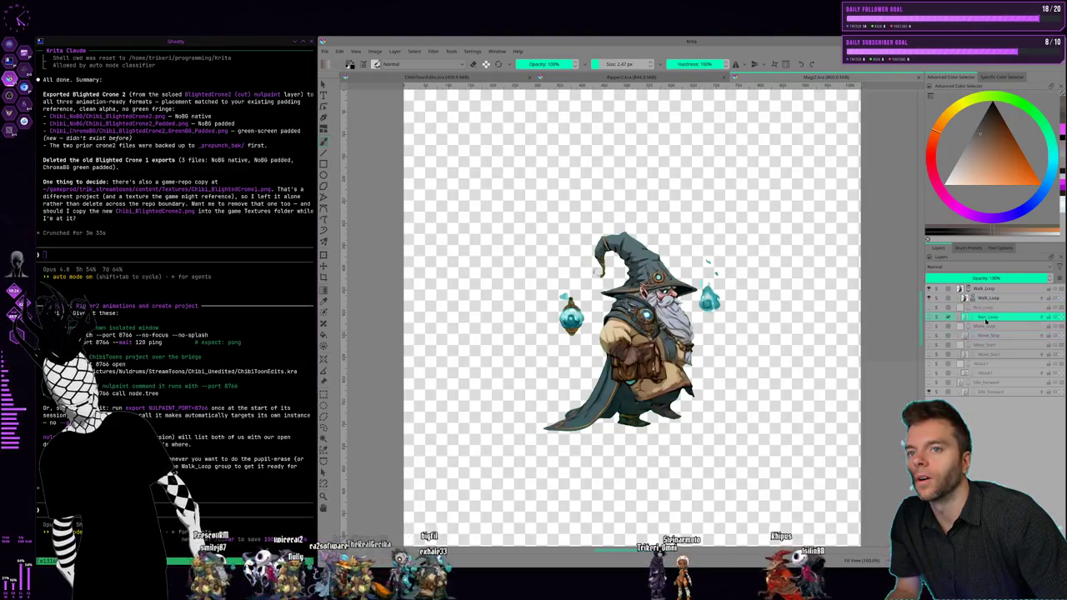
left_click(979, 345)
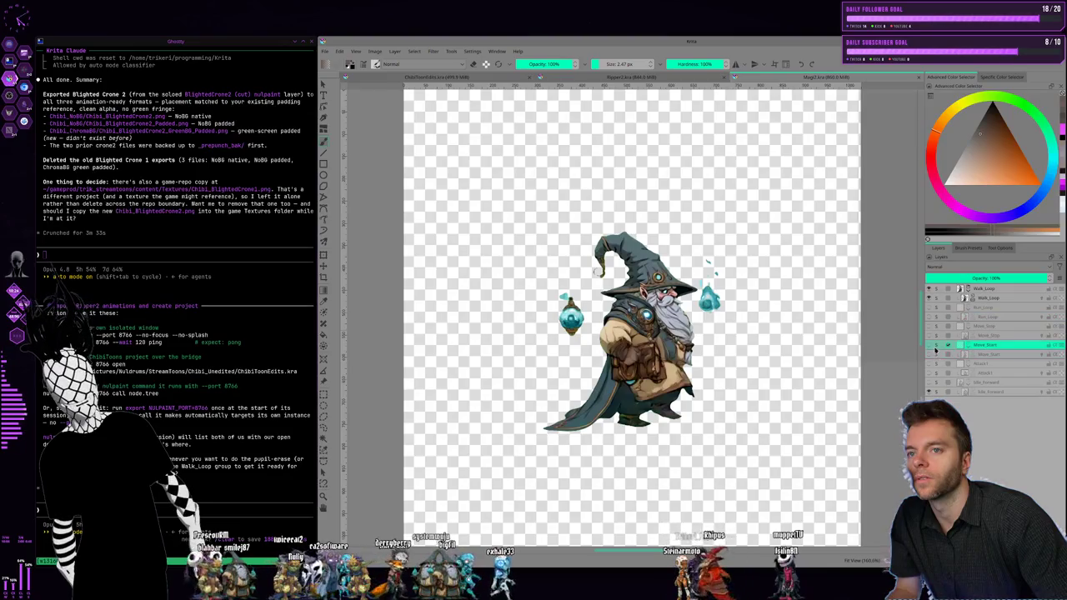
left_click(930, 354)
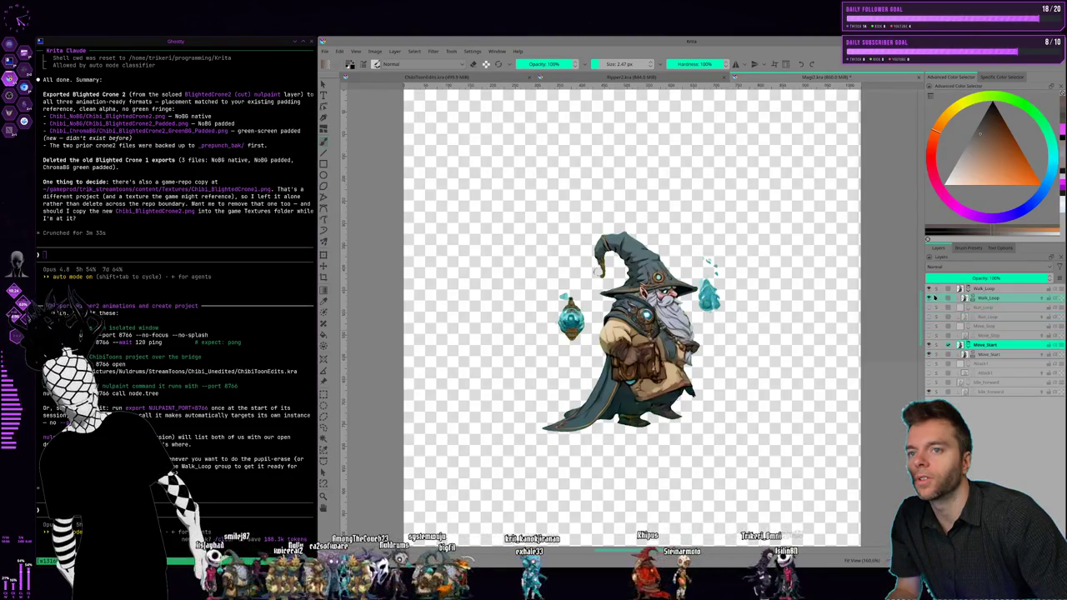
left_click(930, 297)
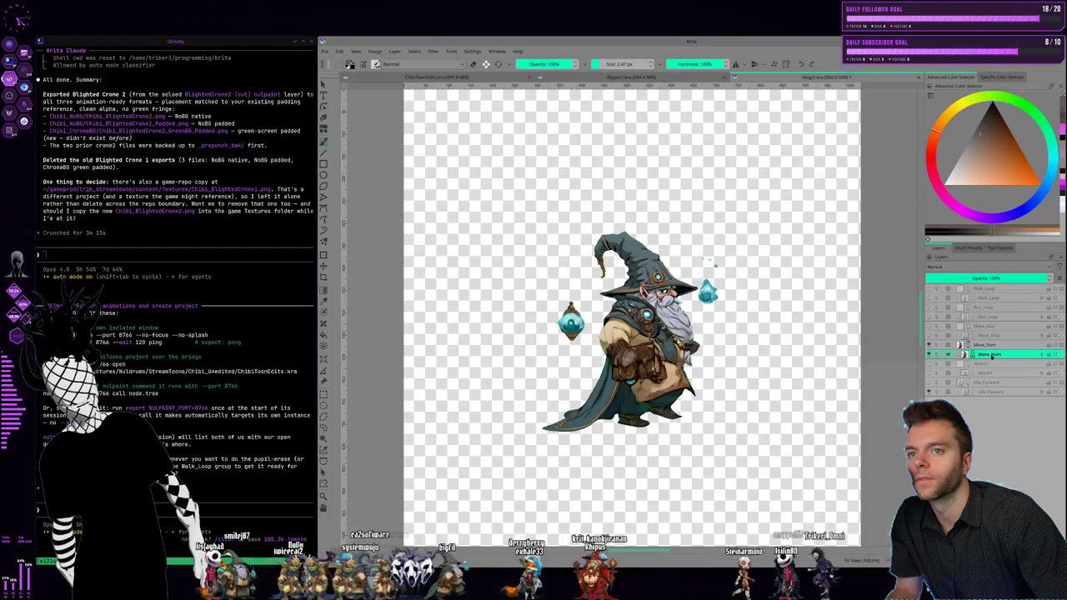
Step: Change the Krita workspace layout to Default, then to Animation
left_click(785, 63)
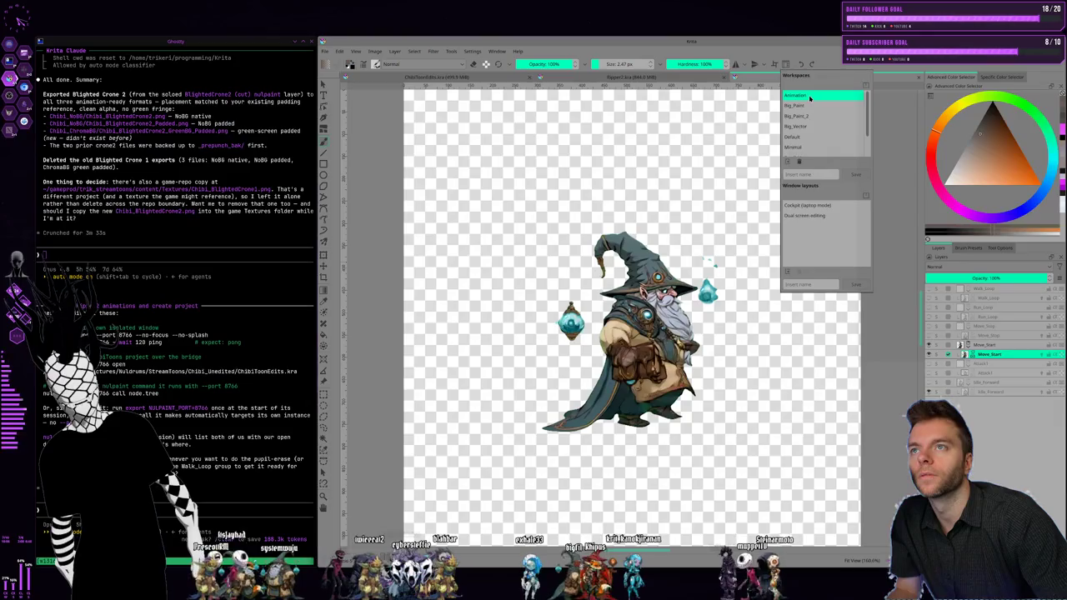
scroll(814, 122, "down", 1)
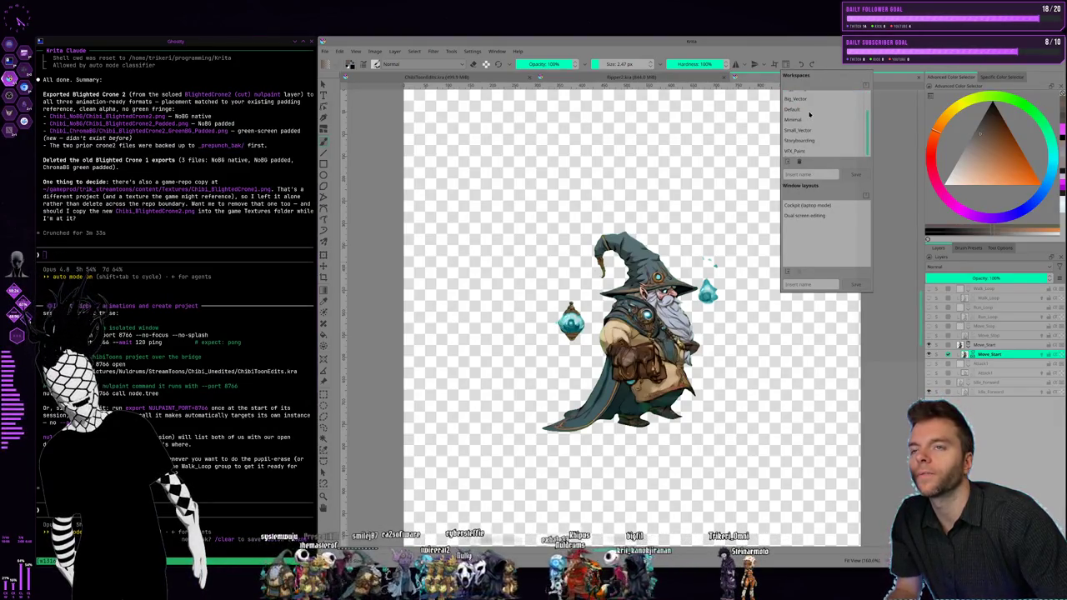
left_click(806, 109)
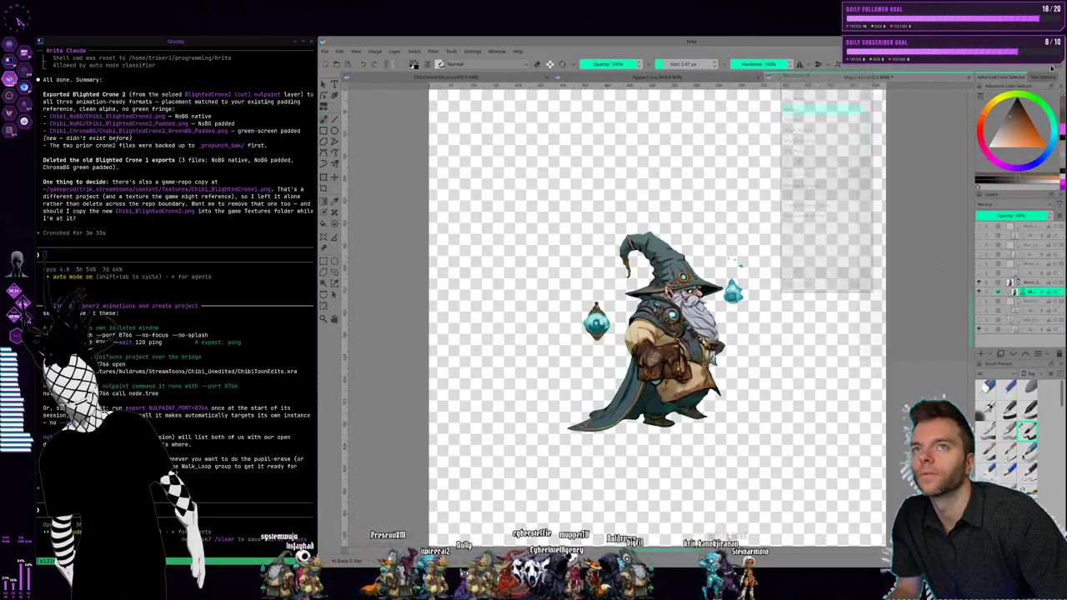
left_click(996, 97)
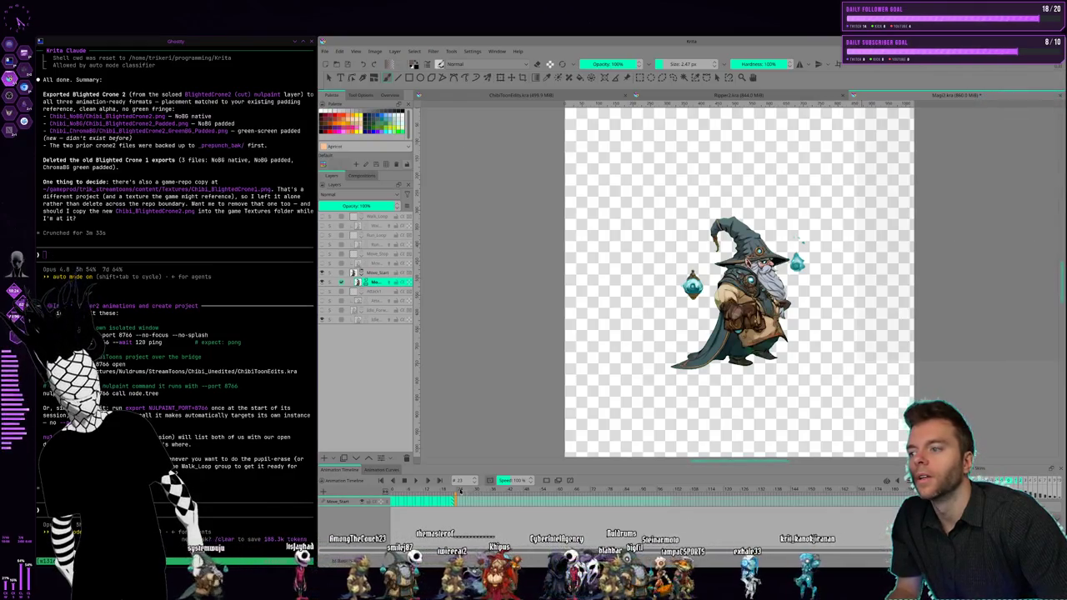
Step: Scrub the wizard's Move_Start animation to about frame 20, play it, then open Ripper2.kra
left_click_drag(455, 500, 416, 497)
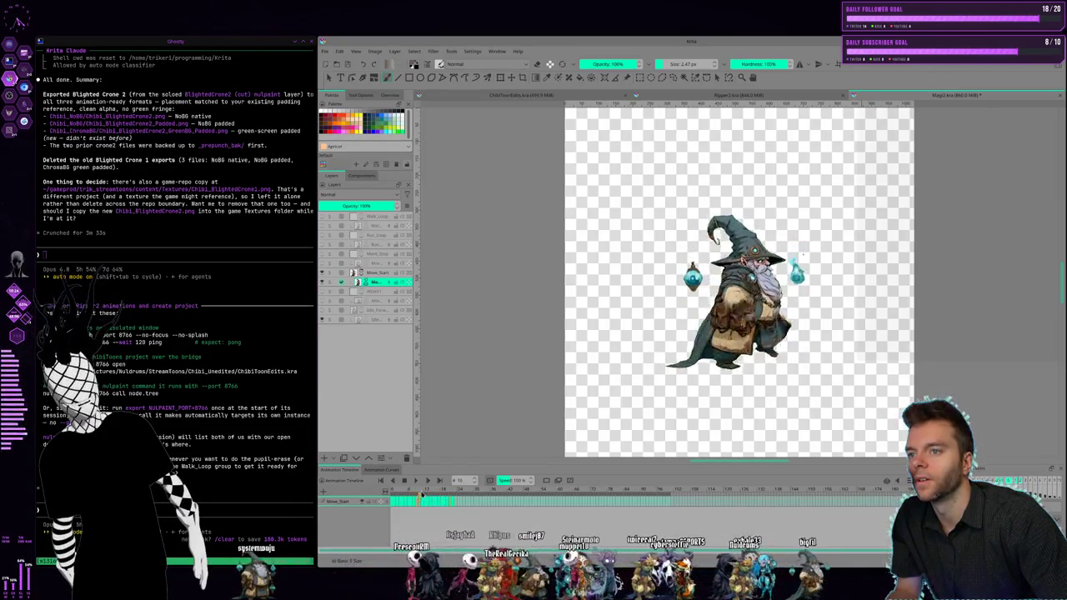
left_click_drag(416, 497, 453, 486)
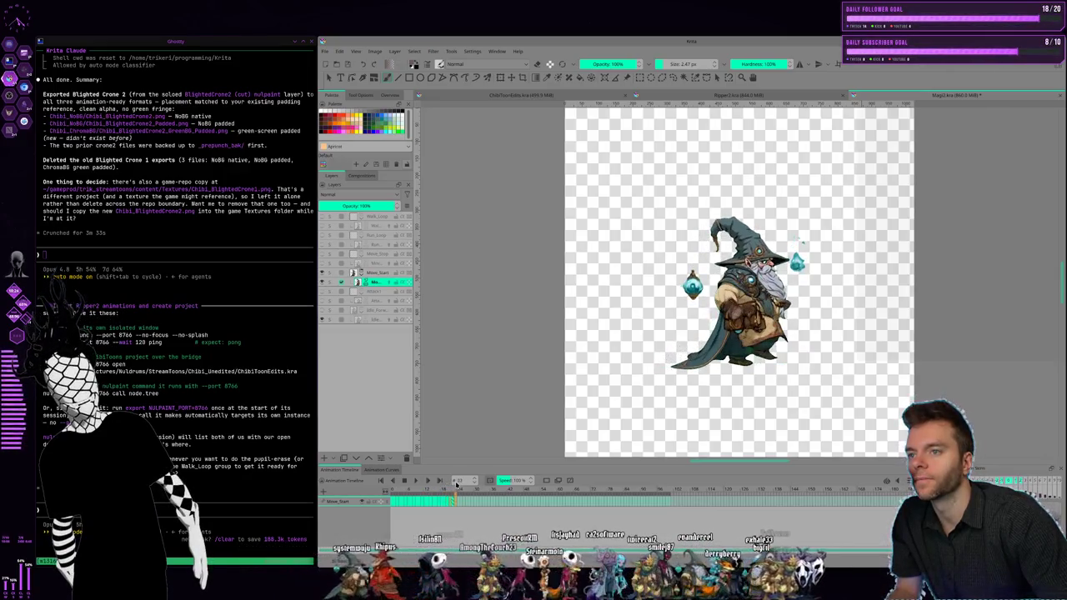
left_click(394, 480)
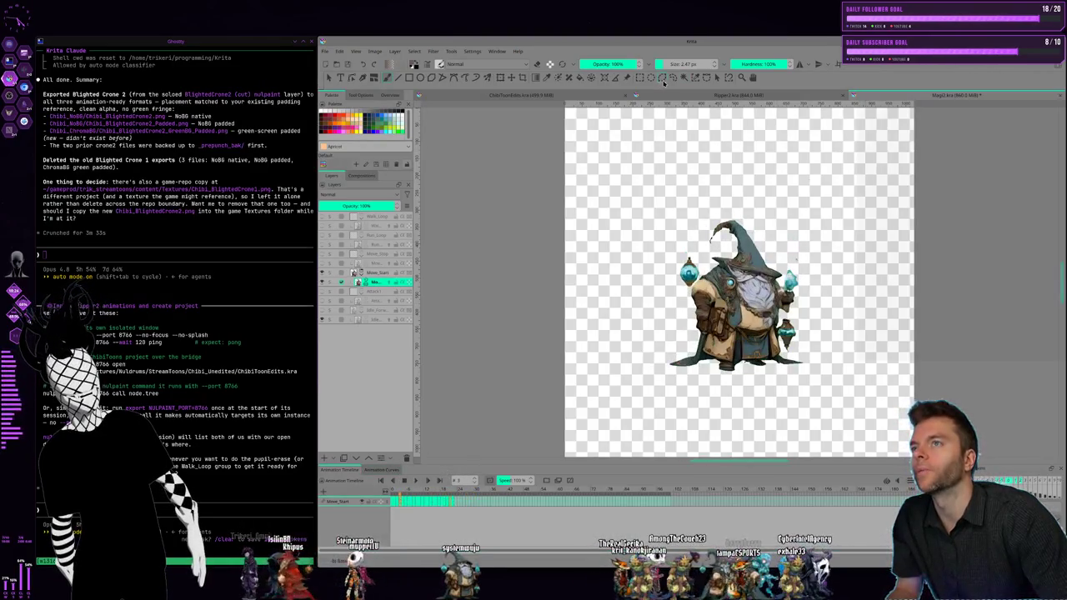
left_click(738, 95)
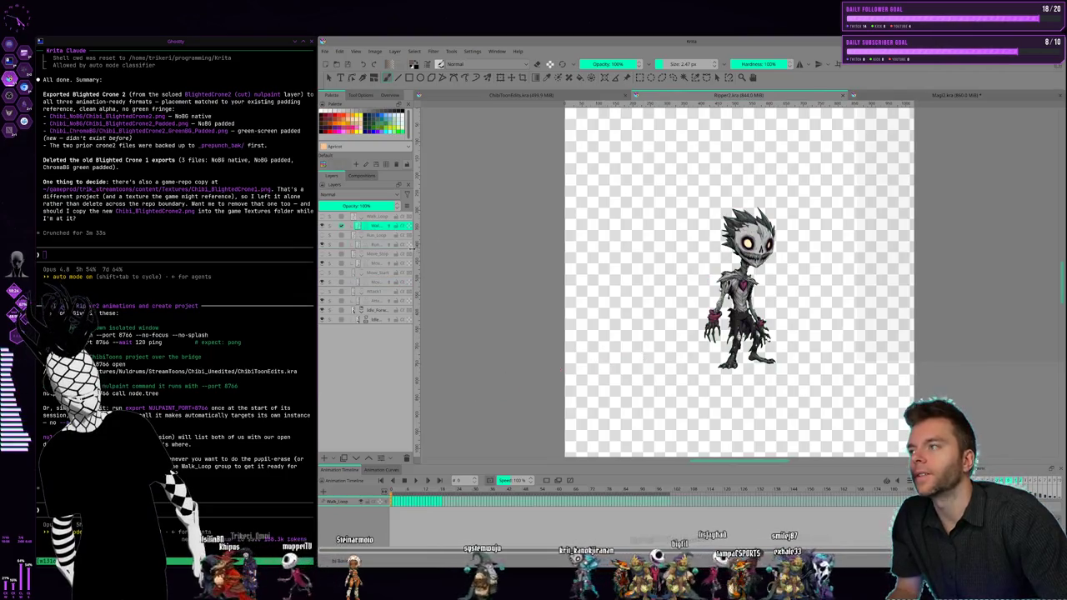
Step: Toggle visibility of the Run_Loop, Walk_Loop and Move_Stop layers, and make Move_Start active
left_click(322, 235)
left_click(322, 224)
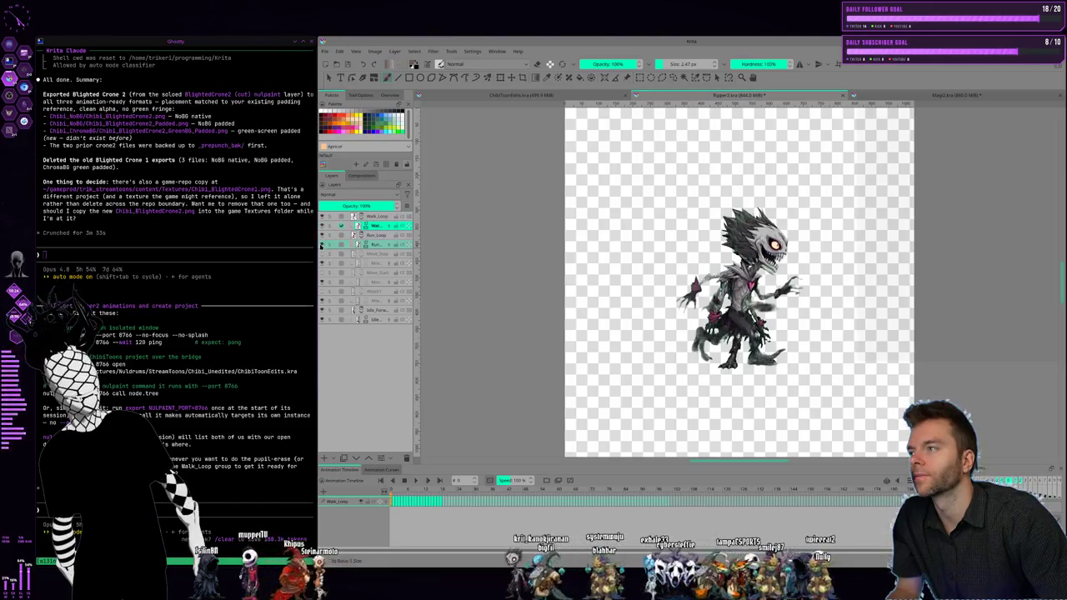
left_click(323, 254)
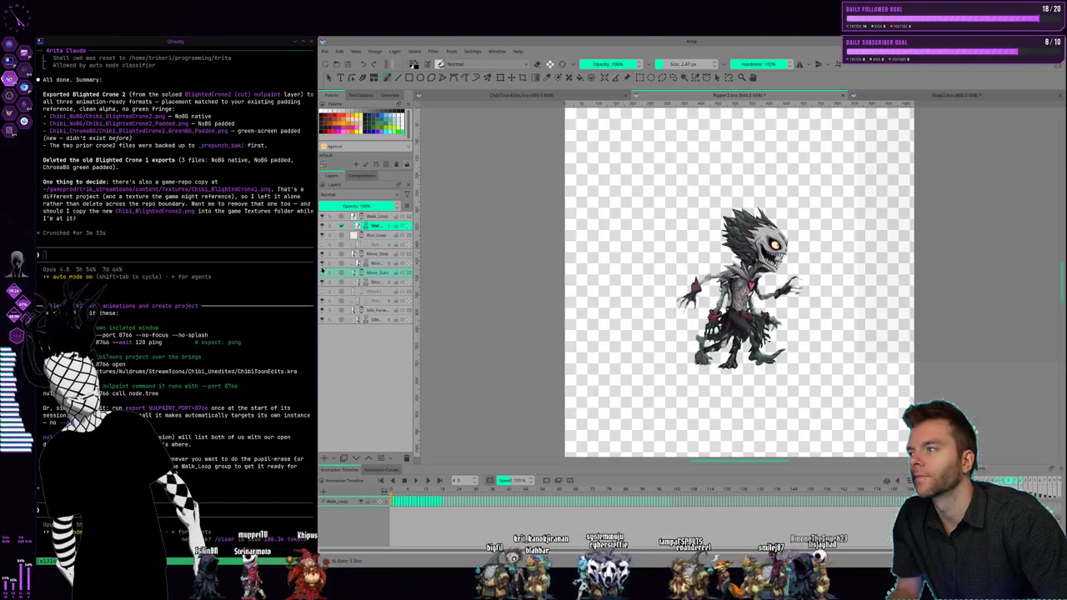
left_click(323, 245)
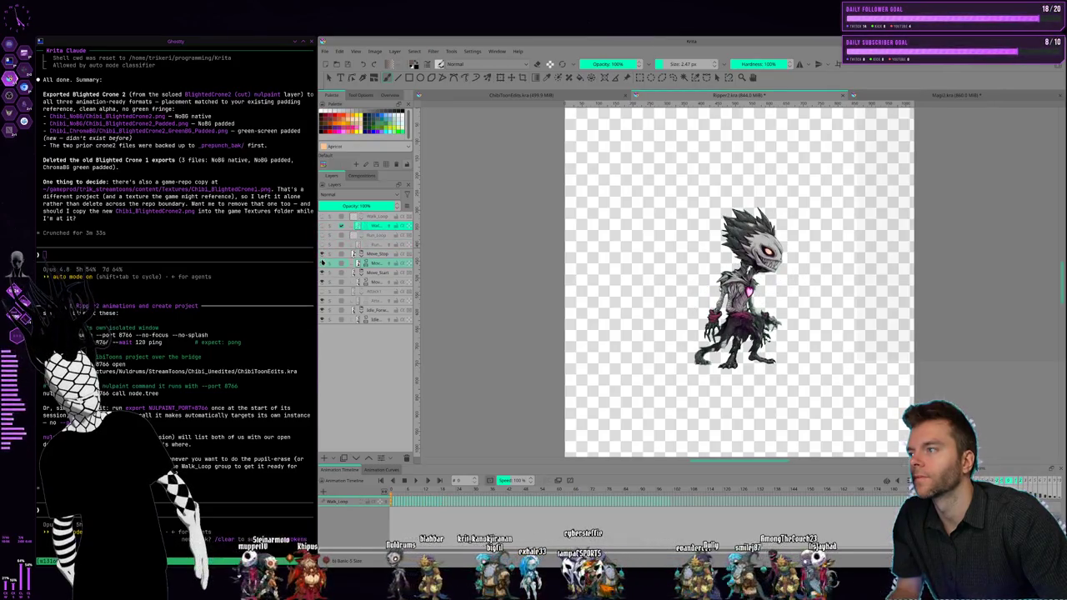
left_click(322, 262)
left_click(376, 282)
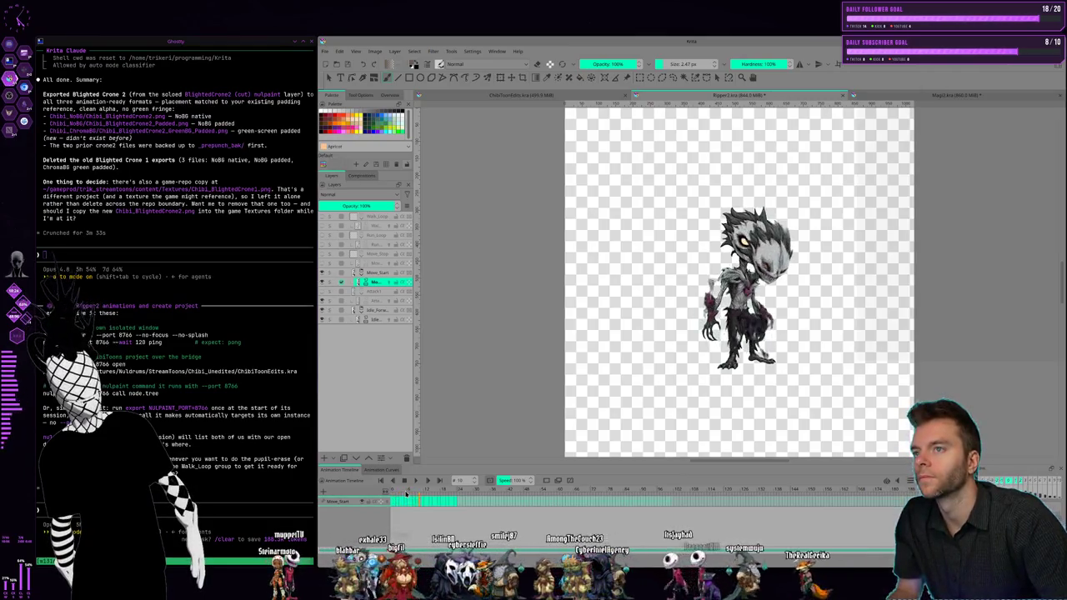
Step: Toggle Idle_Forw, show the walk layer, make Move_Step active, and toggle Run_Loop
left_click(324, 312)
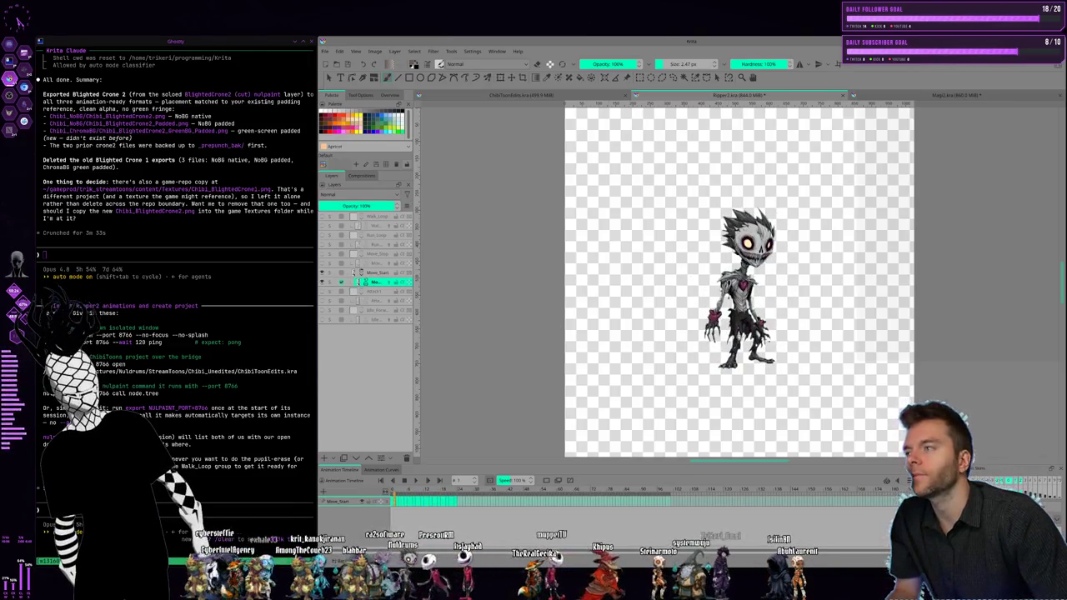
left_click(323, 264)
left_click(384, 264)
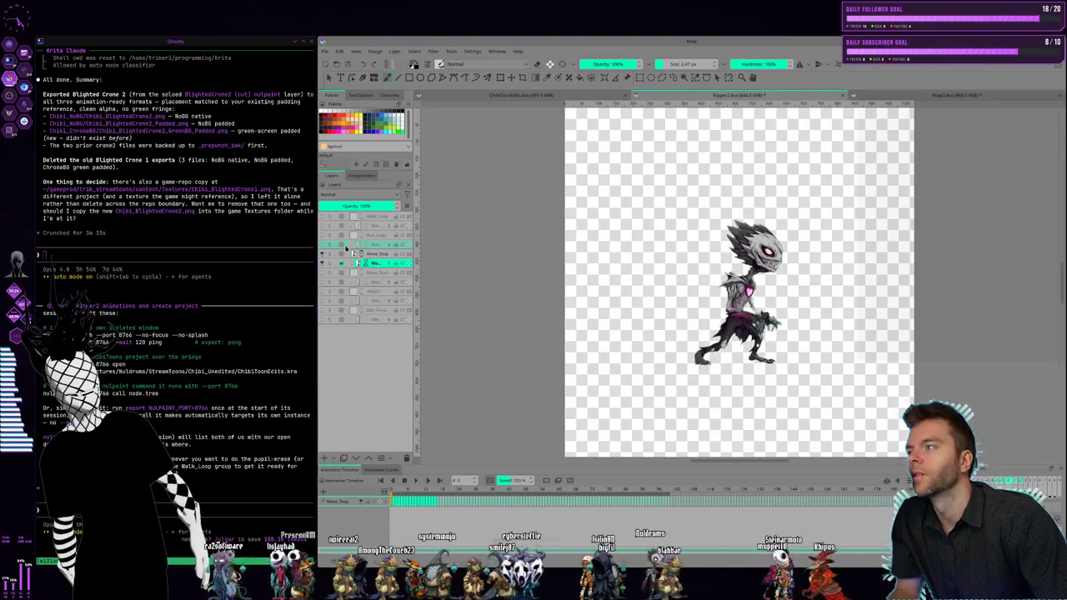
left_click(321, 235)
Step: Review the reaper's Run_Loop and Walk_Loop timelines, scrub the walk frames, then open ChibiToonEdits
left_click(378, 245)
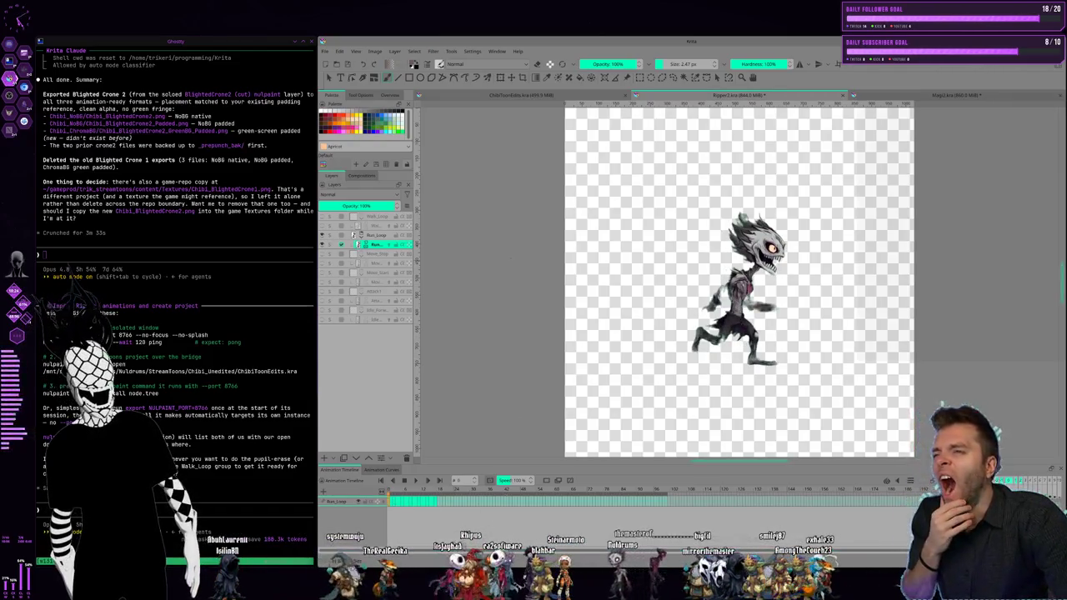
left_click(375, 227)
left_click(323, 236)
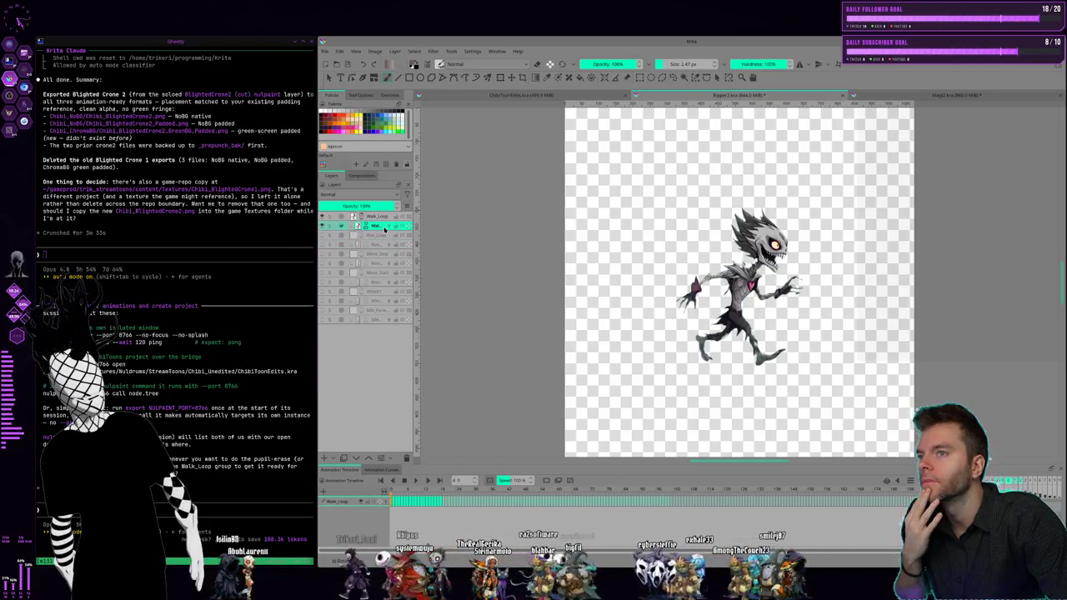
mouse_move(433, 490)
left_mouse_down()
mouse_move(388, 495)
mouse_move(527, 497)
left_mouse_up()
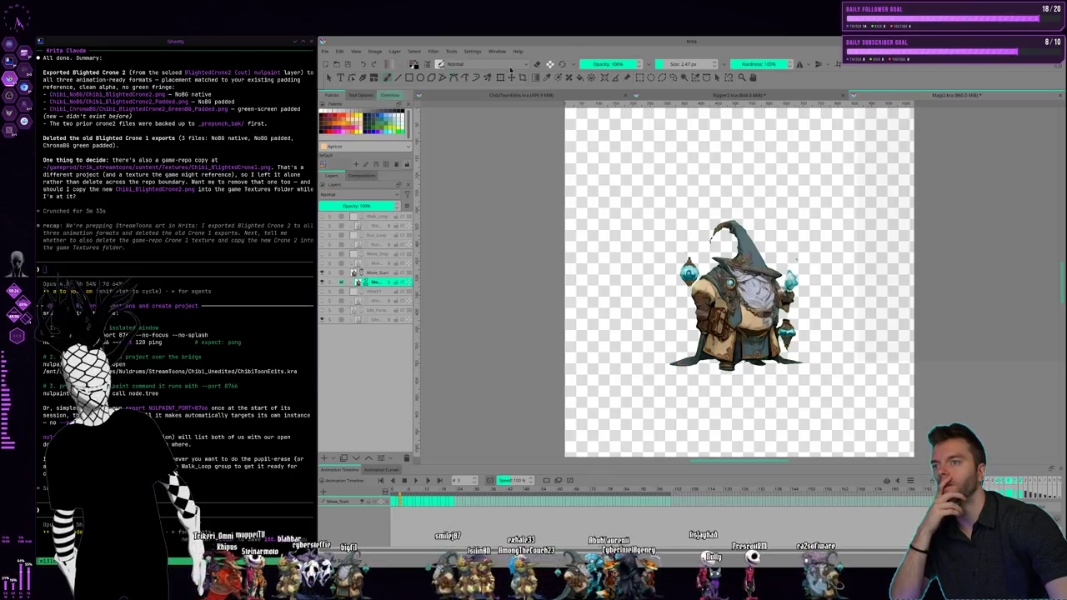
left_click(503, 96)
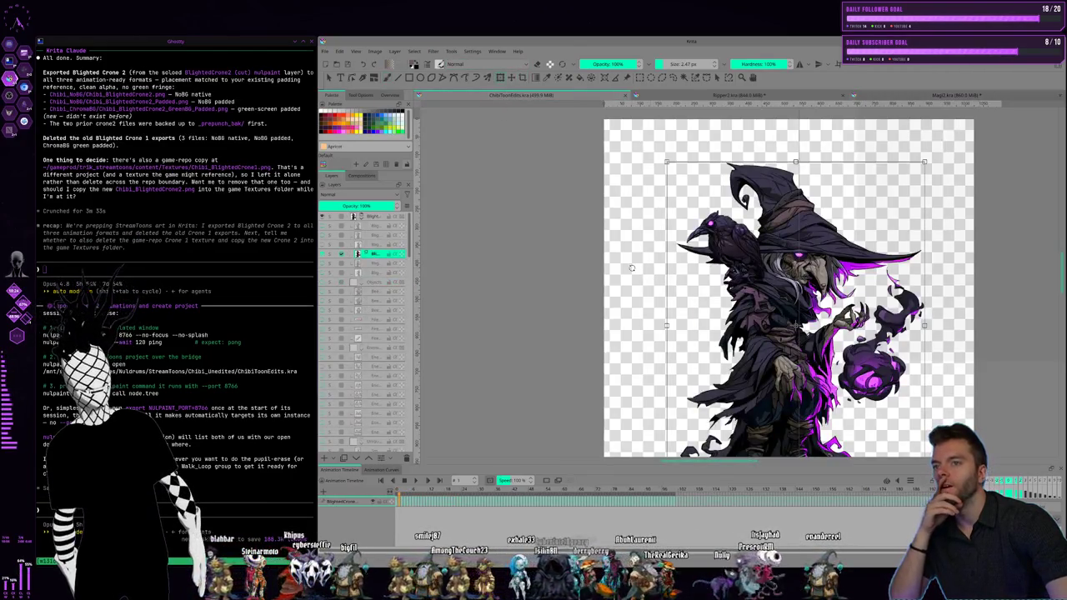
Step: Zoom out and pan to centre the whole witch figure, then focus the terminal
scroll(632, 268, "down", 1)
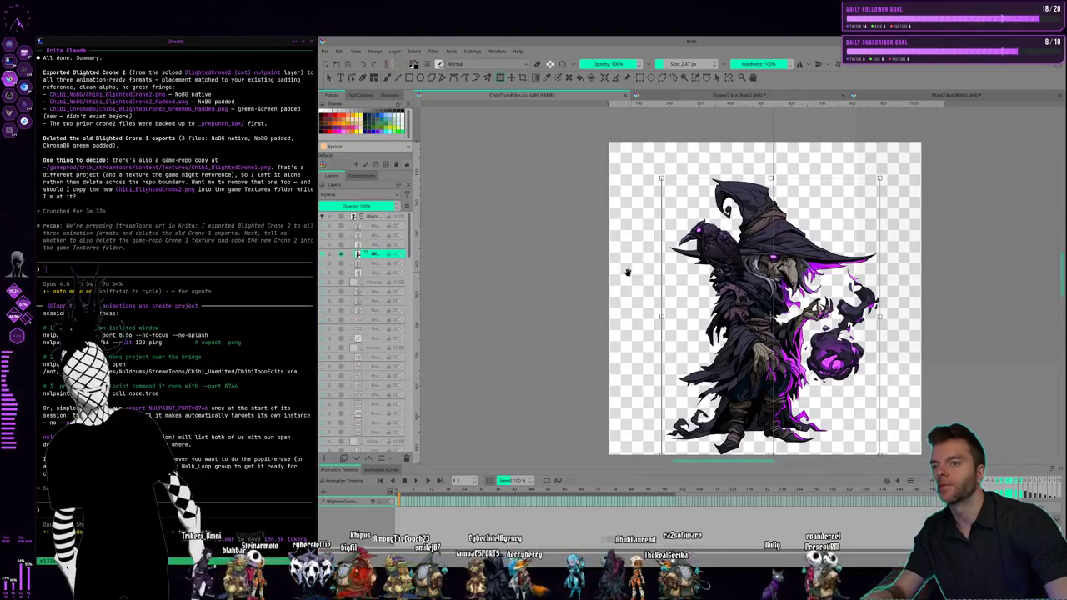
left_click_drag(626, 269, 518, 251)
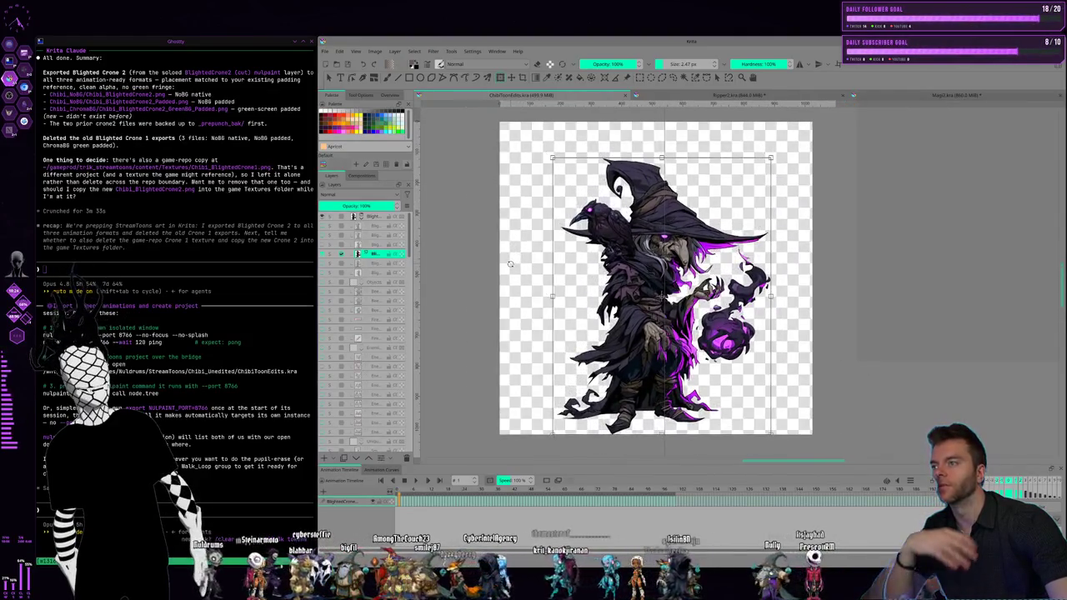
left_click(190, 265)
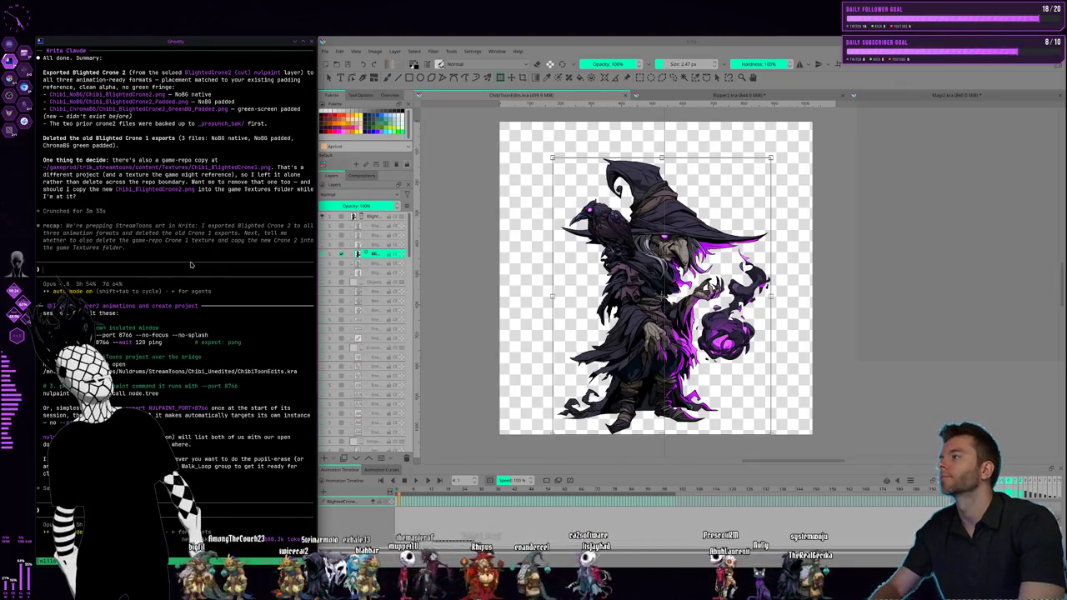
Step: Reply 'yea don't worry bout that one right now' to the Krita agent, then switch to the Kling AI workspace
type("yea")
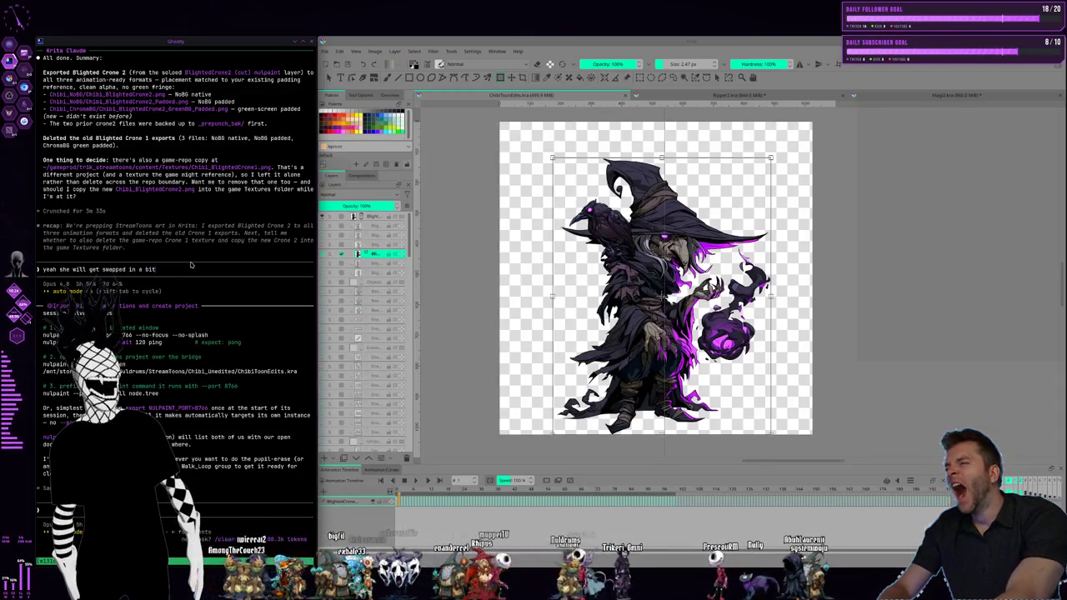
type(" don't worry bout that one right now")
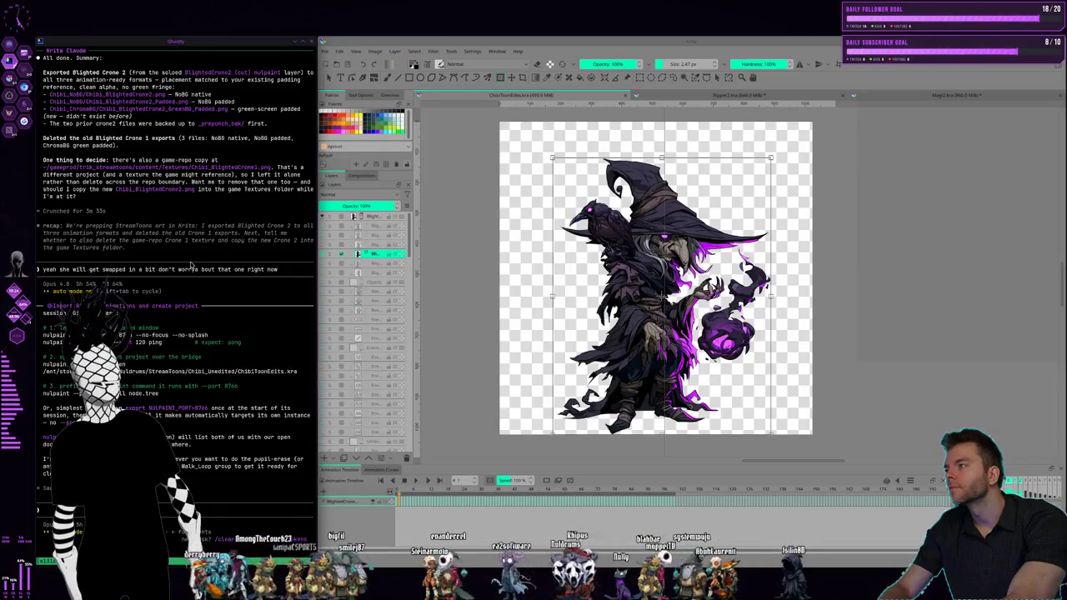
key("Return")
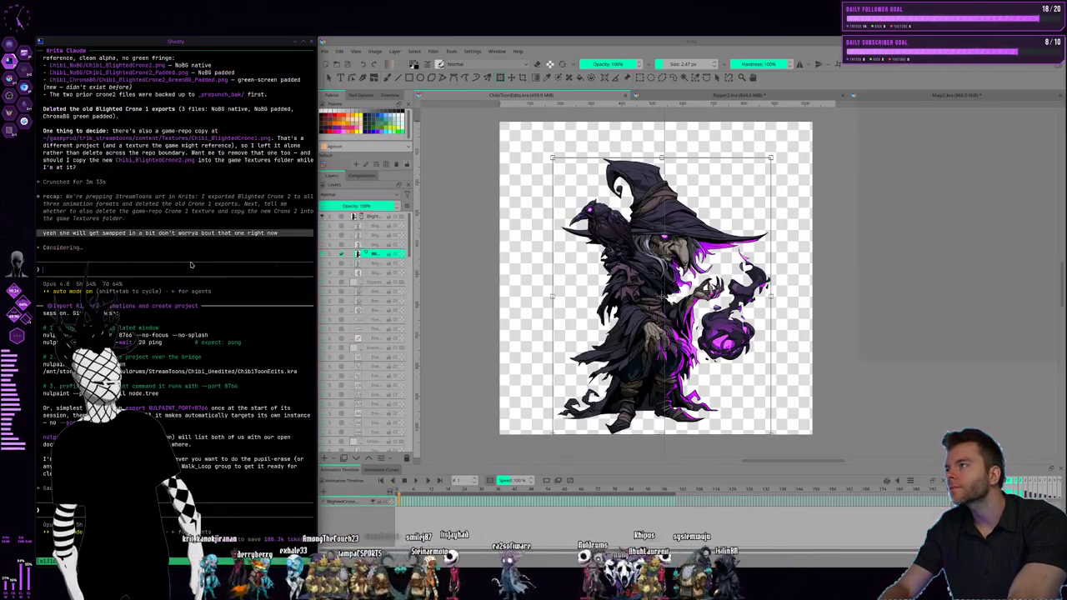
key("ctrl+alt+Right")
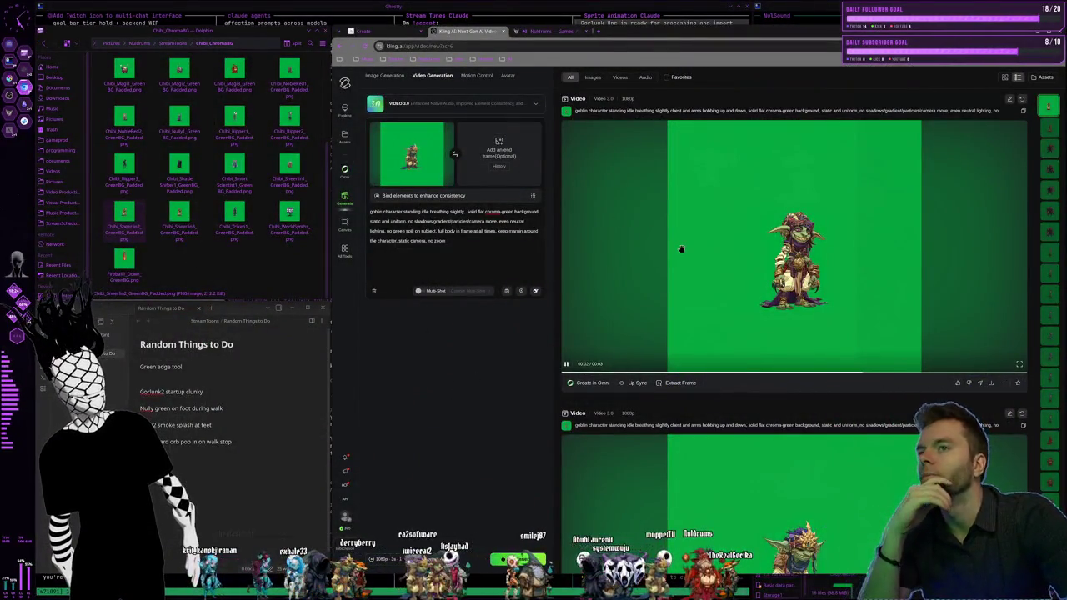
Step: Insert 'eyes rem' after 'breathing slightly' in the goblin idle-video prompt
scroll(633, 241, "down", 3)
scroll(669, 267, "up", 3)
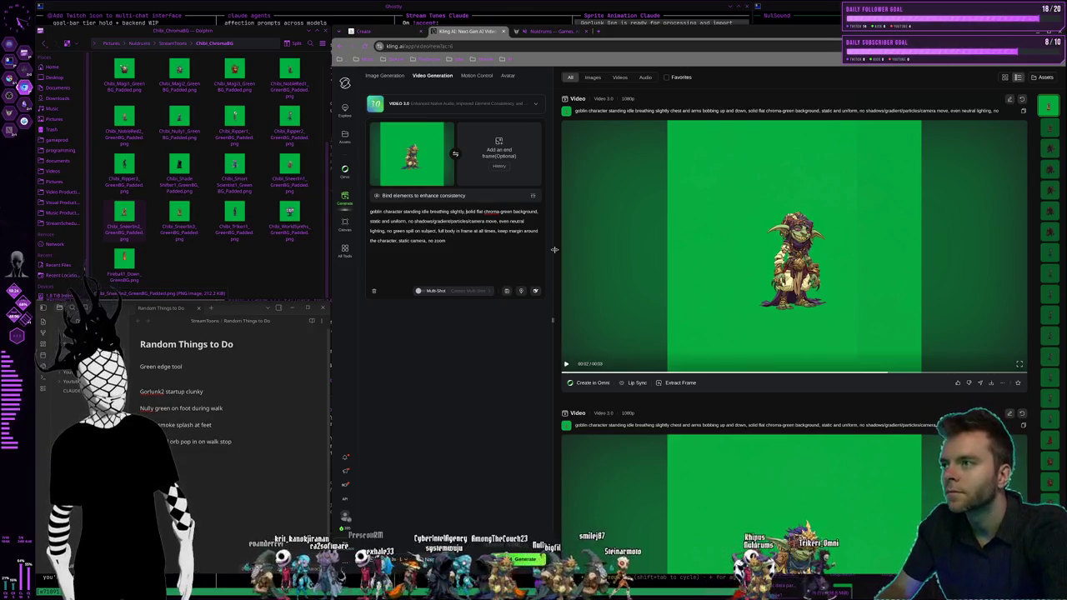
type("eyes rem")
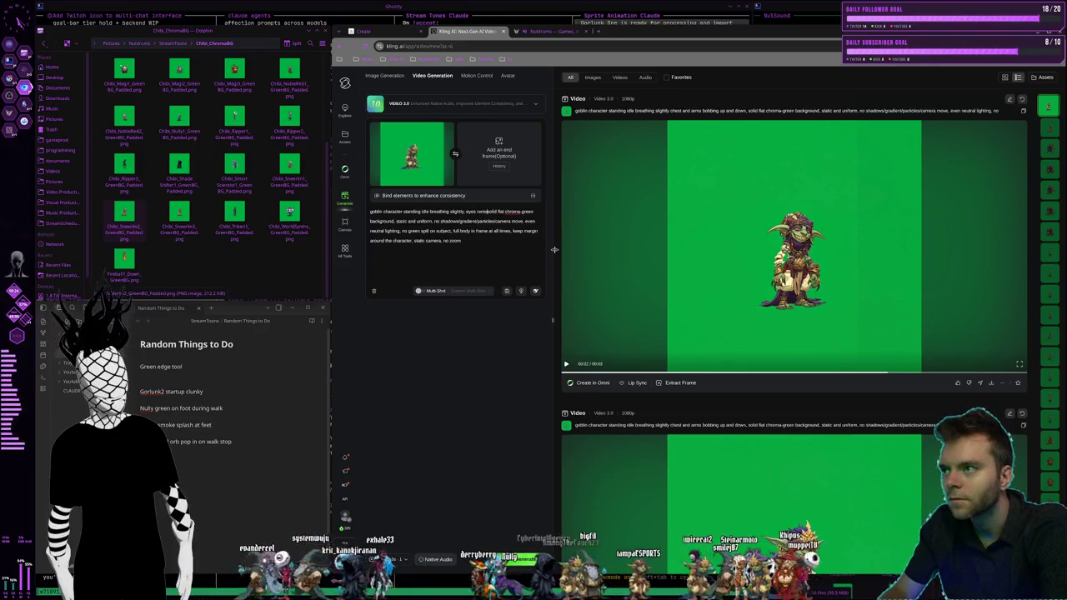